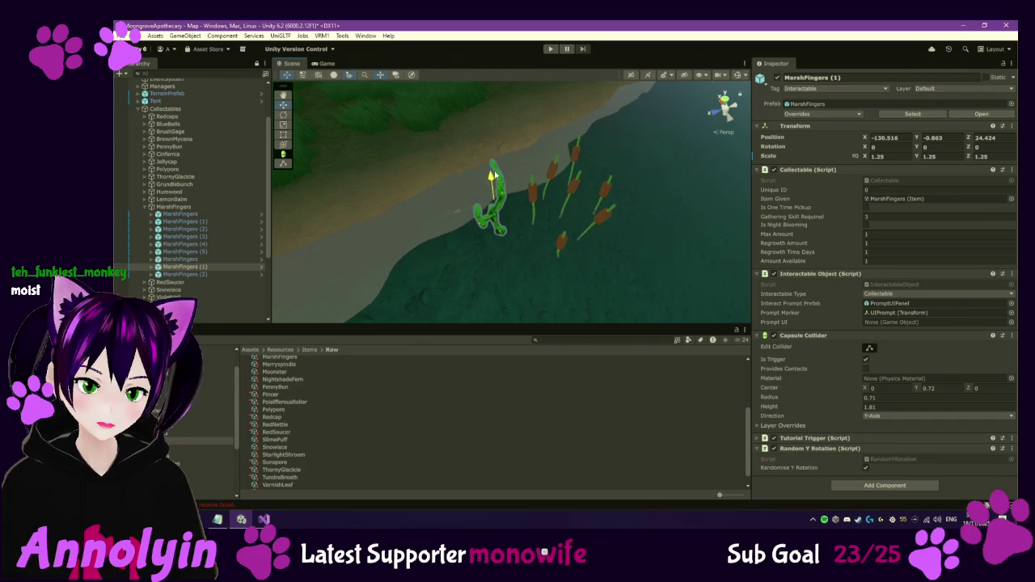
Move MarshFingers (2) to the water's edge at X -81.519, Z -28.826.
mouse_move(548, 89)
mouse_down()
mouse_move(564, 233)
mouse_move(545, 279)
mouse_move(610, 245)
mouse_move(531, 312)
mouse_move(224, 324)
mouse_up()
double_click(203, 274)
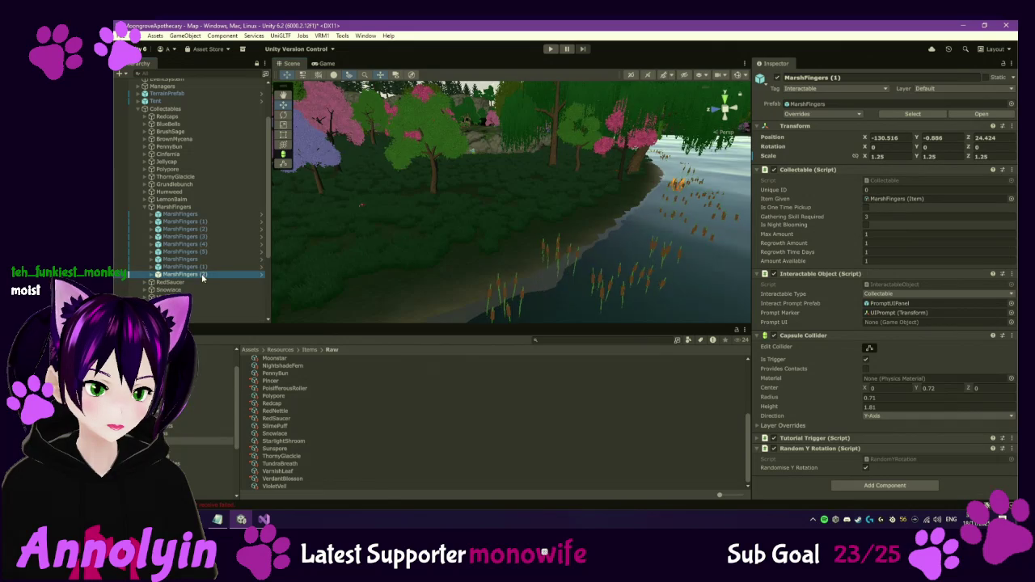
mouse_move(502, 231)
mouse_down()
mouse_move(485, 244)
mouse_move(392, 250)
mouse_up()
mouse_move(403, 213)
mouse_down()
mouse_move(497, 187)
mouse_move(548, 192)
mouse_up()
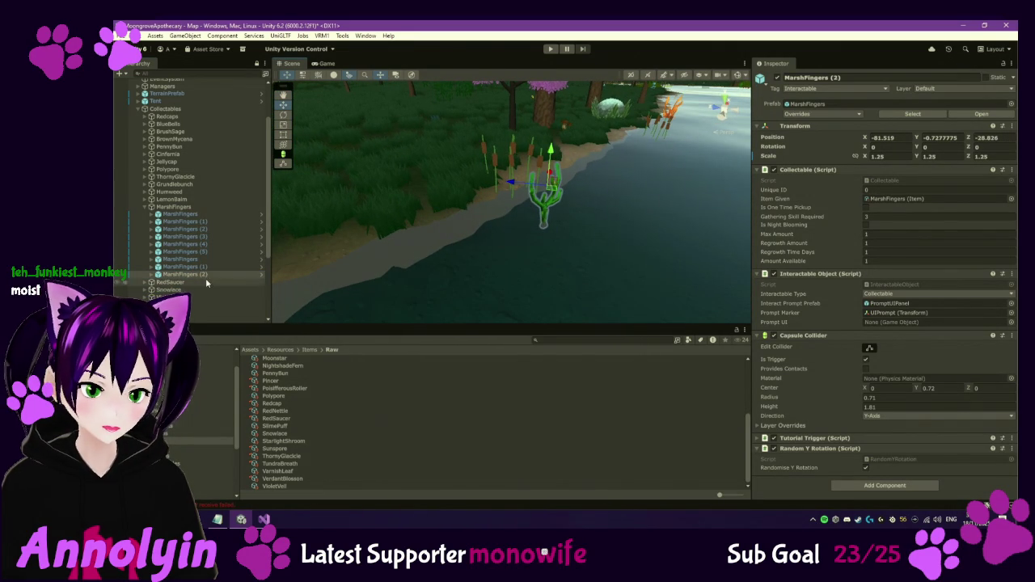
Collapse MarshFingers and browse the RedSaucer, Snowlace and VioletVeil groups in the Hierarchy.
click(146, 207)
click(147, 215)
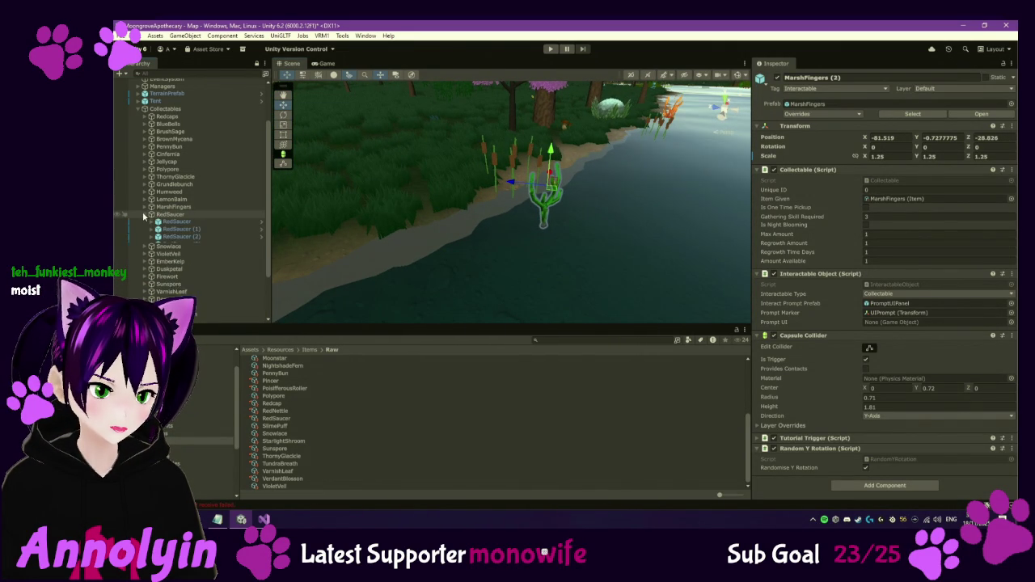
click(146, 222)
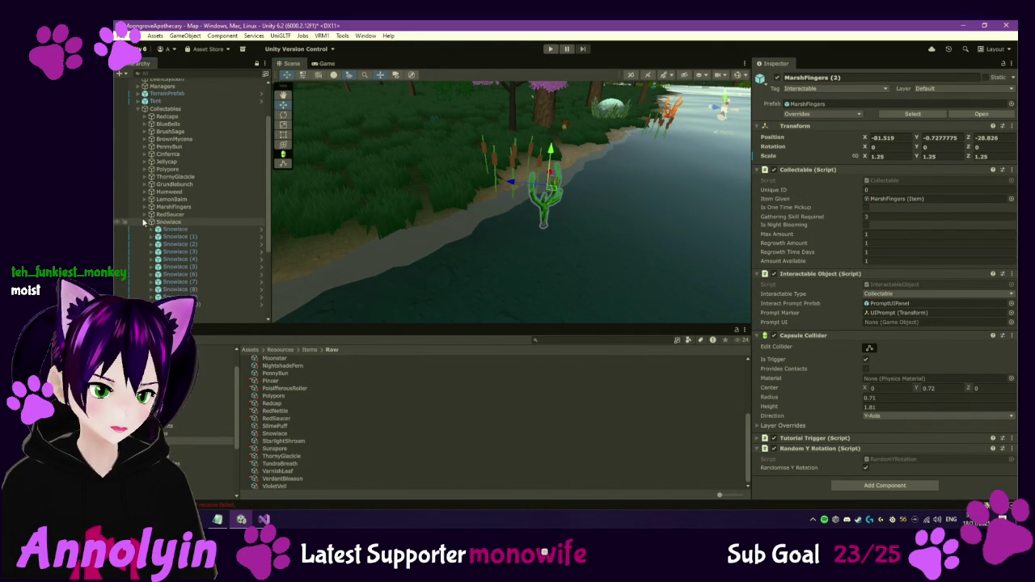
click(145, 224)
click(145, 231)
click(145, 230)
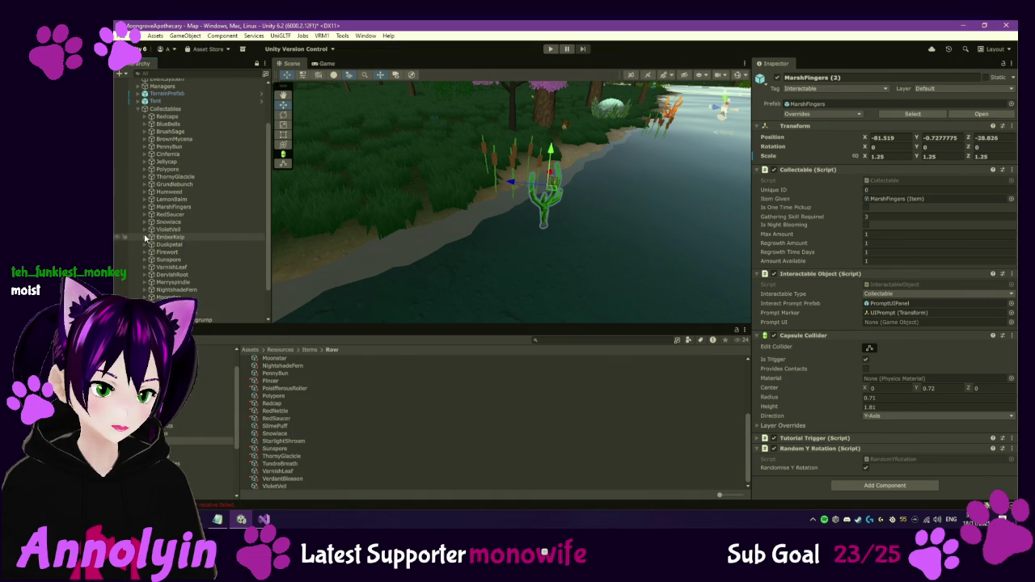
Look over the three EmberKelp placements, then browse the Duskpetal and Firewort groups.
double_click(188, 276)
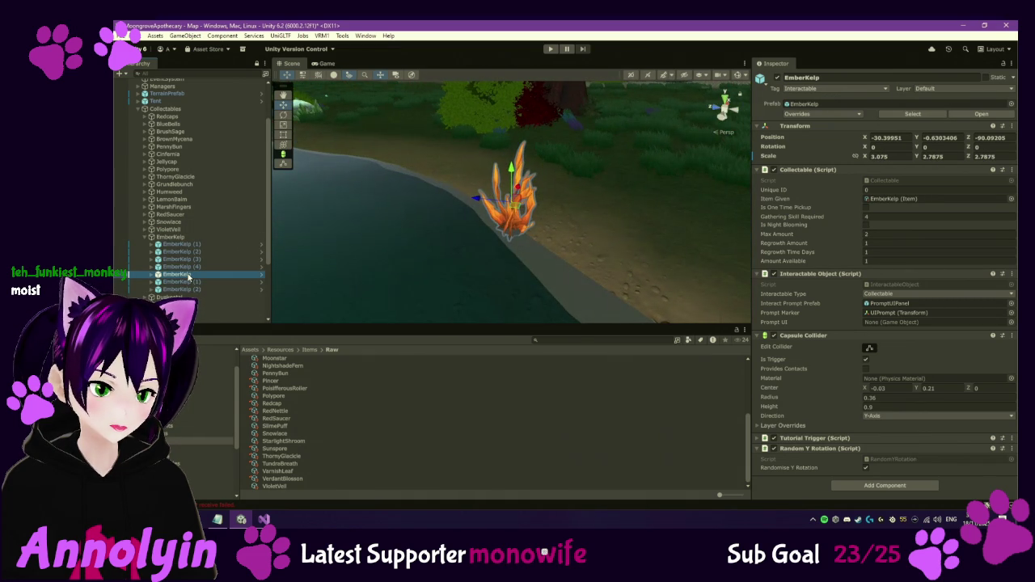
double_click(183, 281)
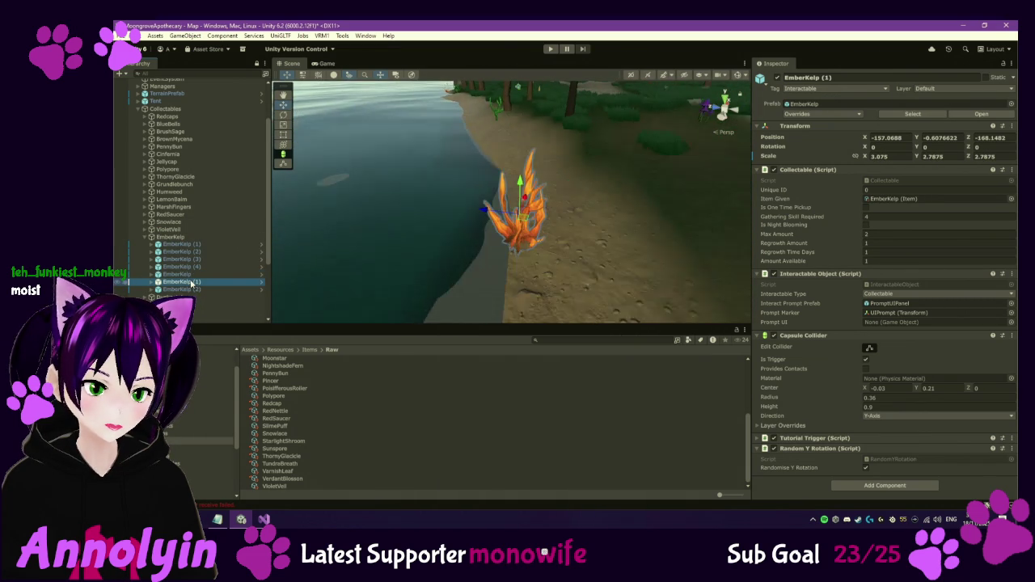
double_click(194, 289)
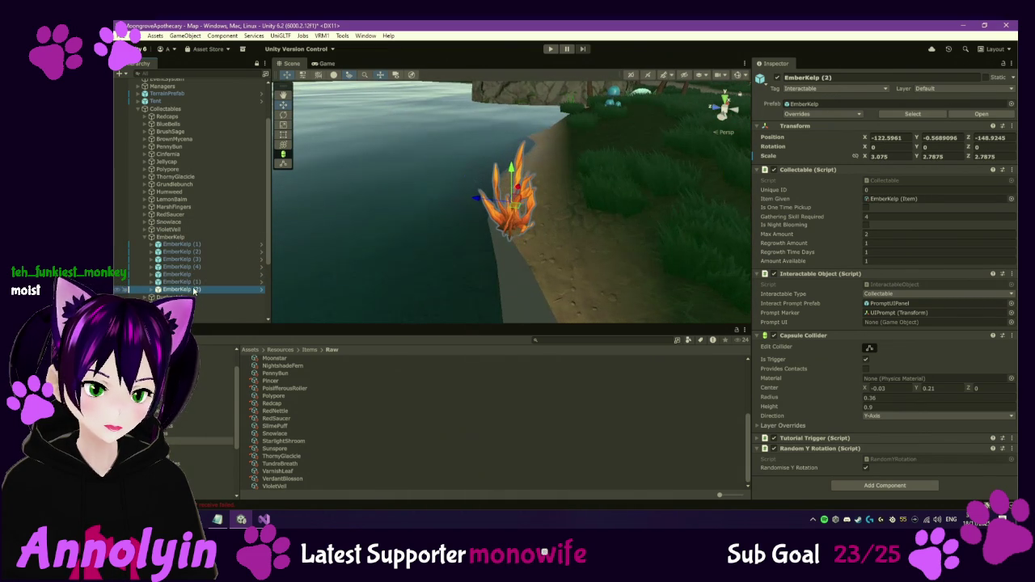
click(146, 237)
click(145, 244)
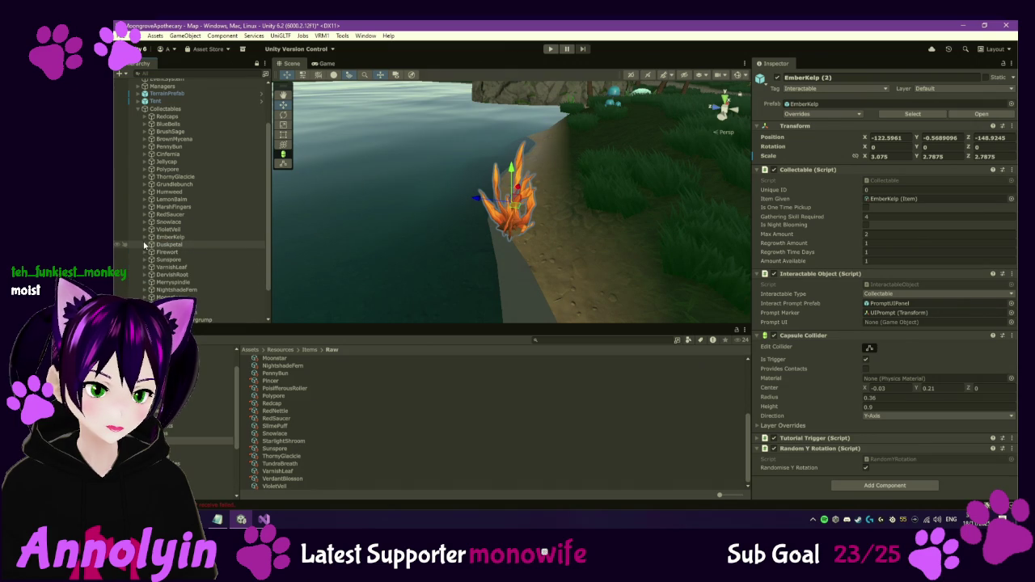
scroll(210, 259, down, 3)
click(157, 267)
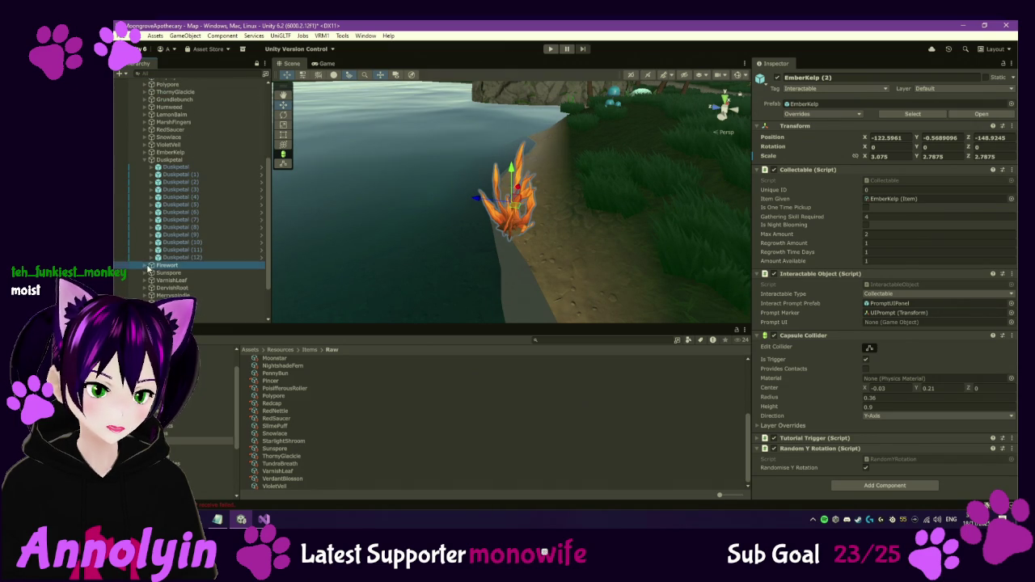
Settle a Sunspore mushroom on the forest floor at X -89.38, Y -0.1, Z 113.46.
scroll(216, 268, down, 3)
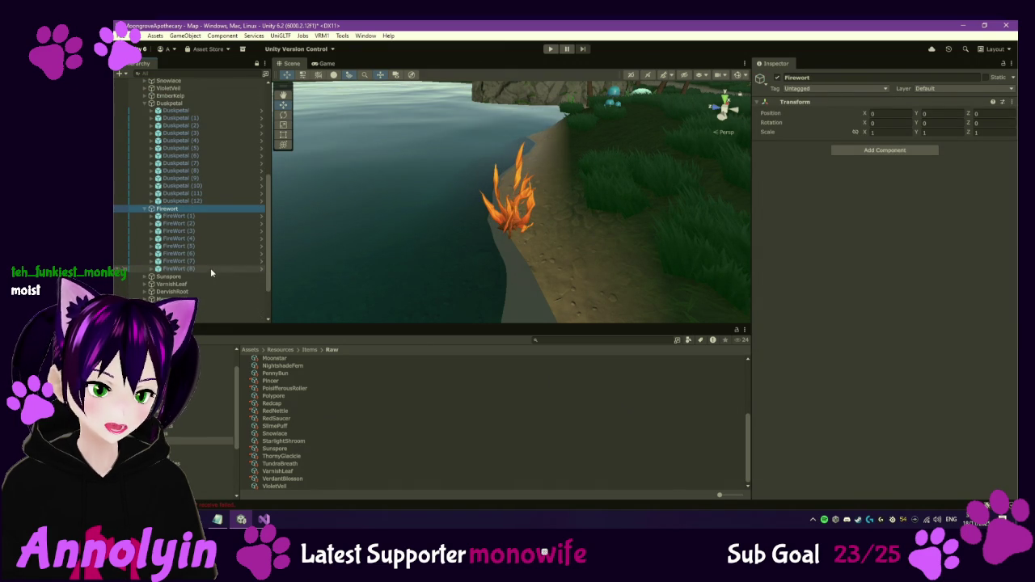
click(145, 278)
scroll(228, 280, down, 4)
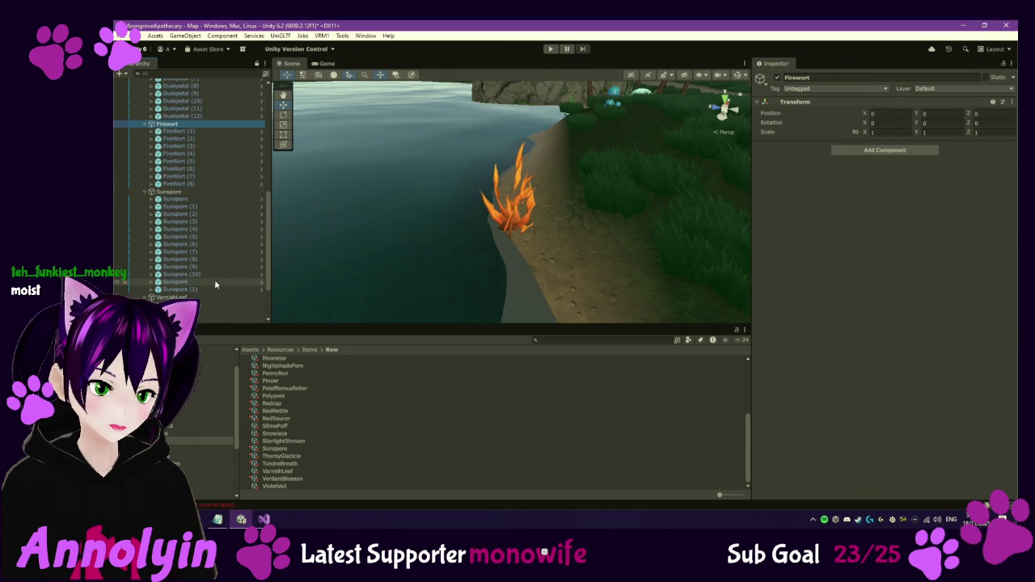
double_click(201, 283)
mouse_move(366, 219)
mouse_down()
mouse_move(479, 223)
mouse_move(613, 192)
mouse_move(599, 216)
mouse_move(502, 230)
mouse_move(409, 218)
mouse_move(348, 233)
mouse_move(495, 144)
mouse_move(503, 113)
mouse_up()
key(f)
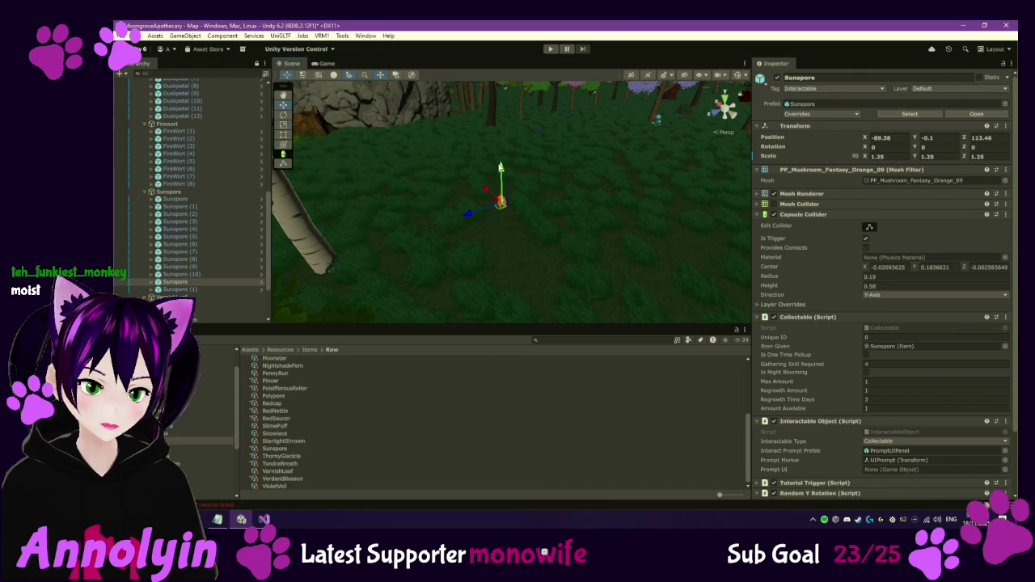
Move Sunspore (1) across the grass to X -78.99, Z 40.078 and lower it to Y 0.022.
double_click(224, 290)
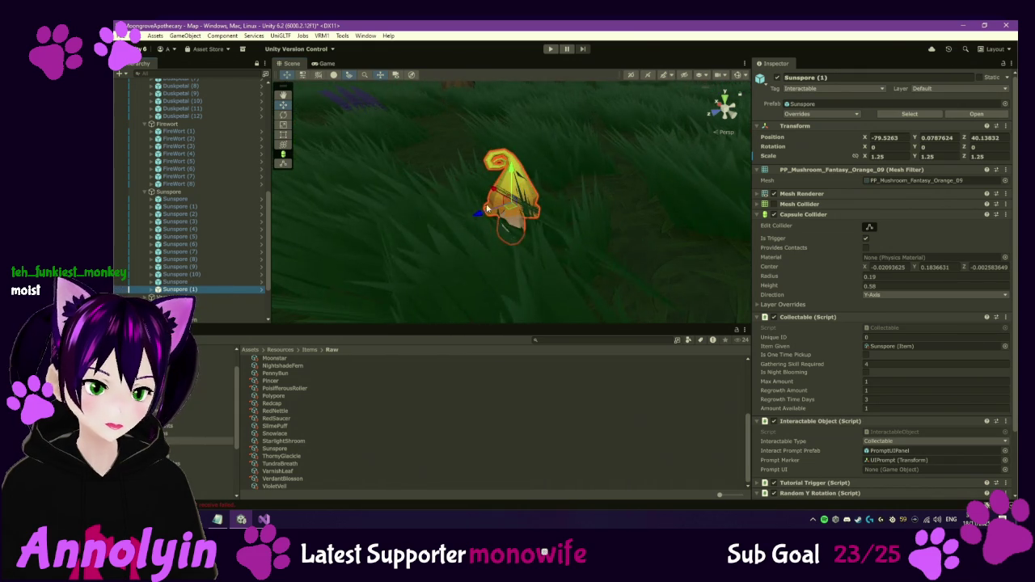
scroll(575, 260, up, 5)
scroll(575, 260, down, 3)
mouse_move(566, 258)
mouse_down()
mouse_move(469, 195)
mouse_move(446, 160)
mouse_up()
key(f)
mouse_move(518, 202)
mouse_down()
mouse_move(612, 268)
mouse_move(635, 191)
mouse_up()
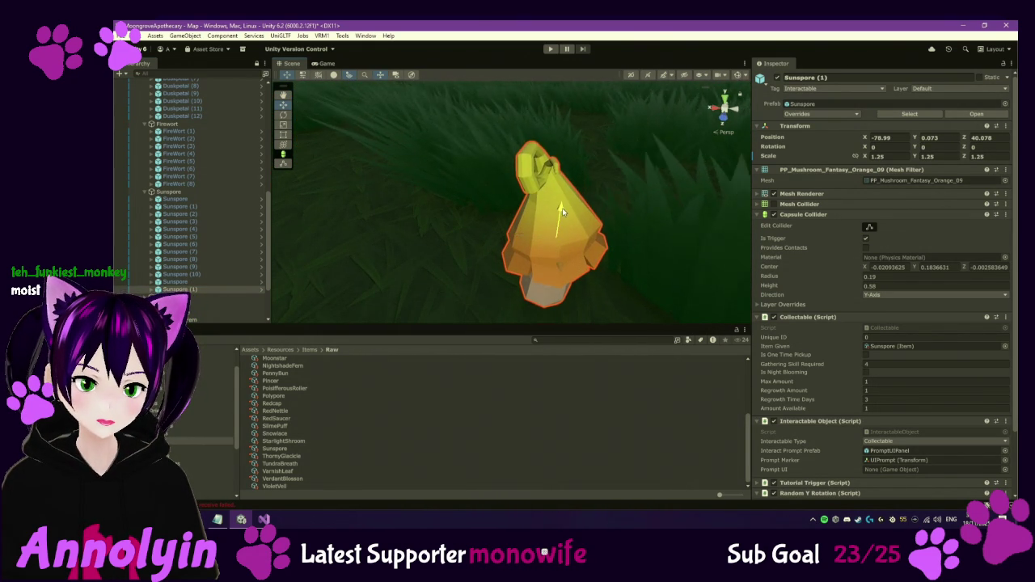
drag(561, 214, 571, 228)
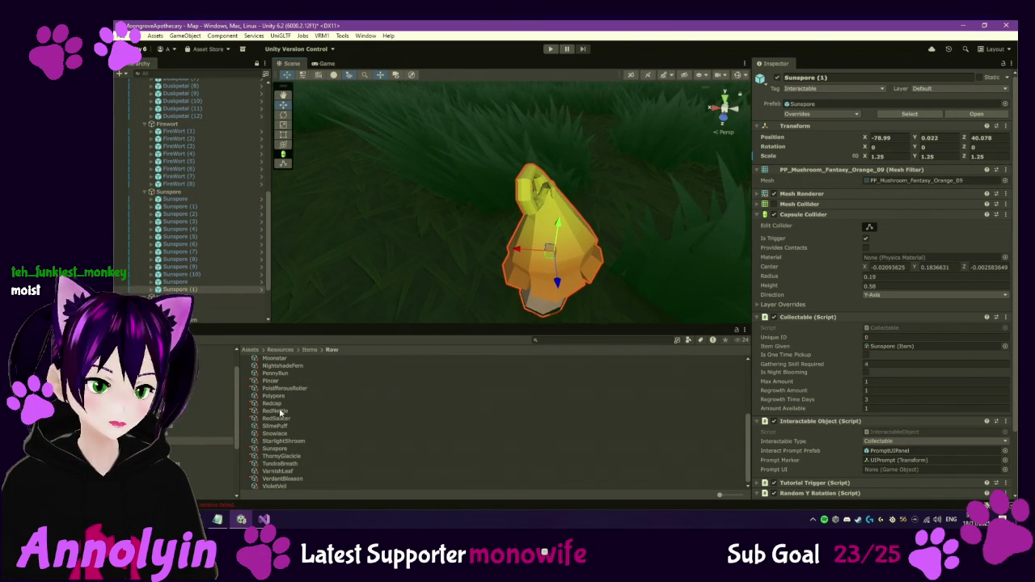
Collapse the Sunspore, Firewort and Duskpetal groups and expand VarnishLeaf.
click(145, 192)
click(146, 153)
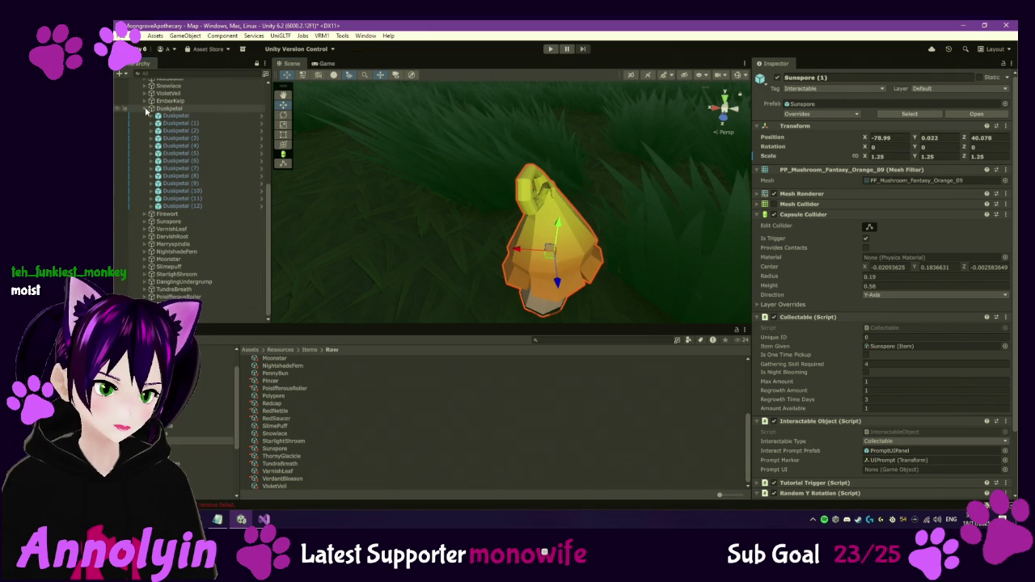
click(146, 109)
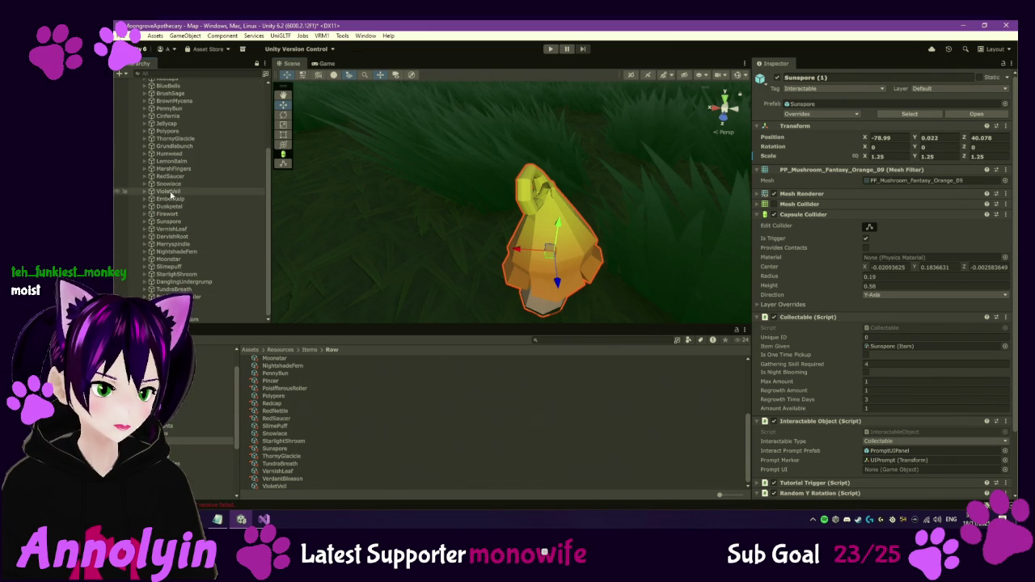
click(146, 229)
Frame each VarnishLeaf, from the first through VarnishLeaf (6), to check its placement.
double_click(178, 237)
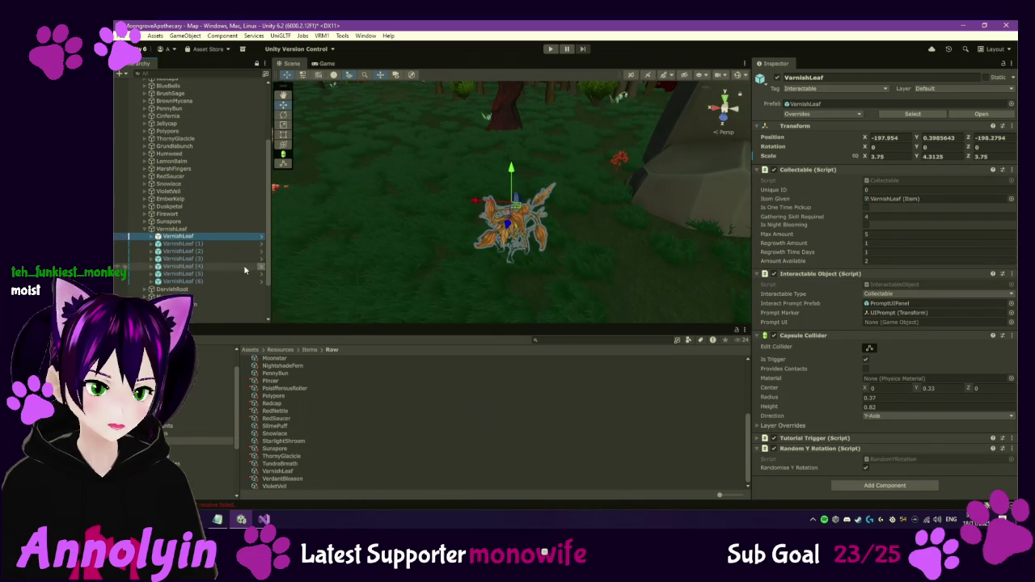
double_click(185, 244)
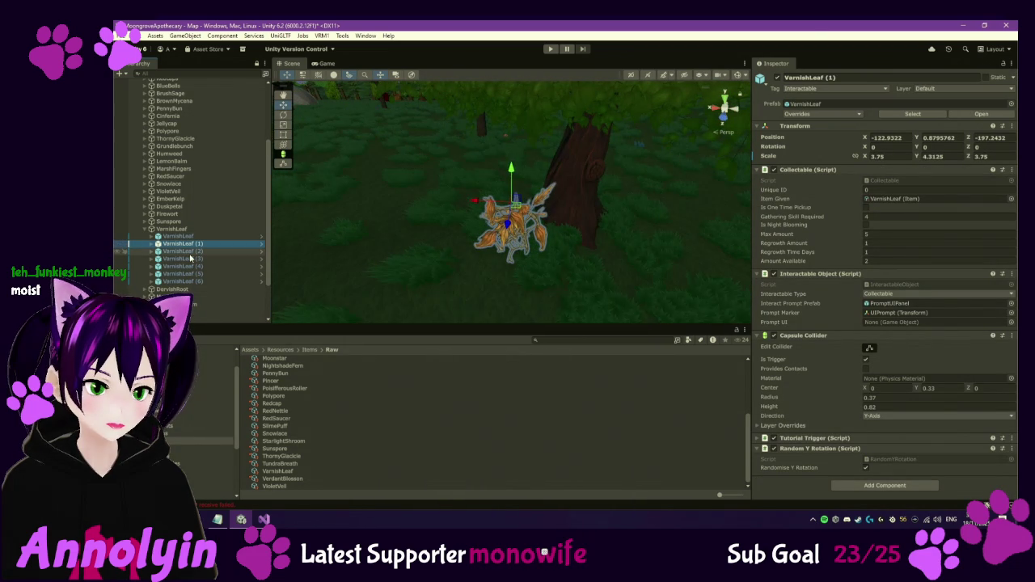
double_click(190, 251)
click(193, 259)
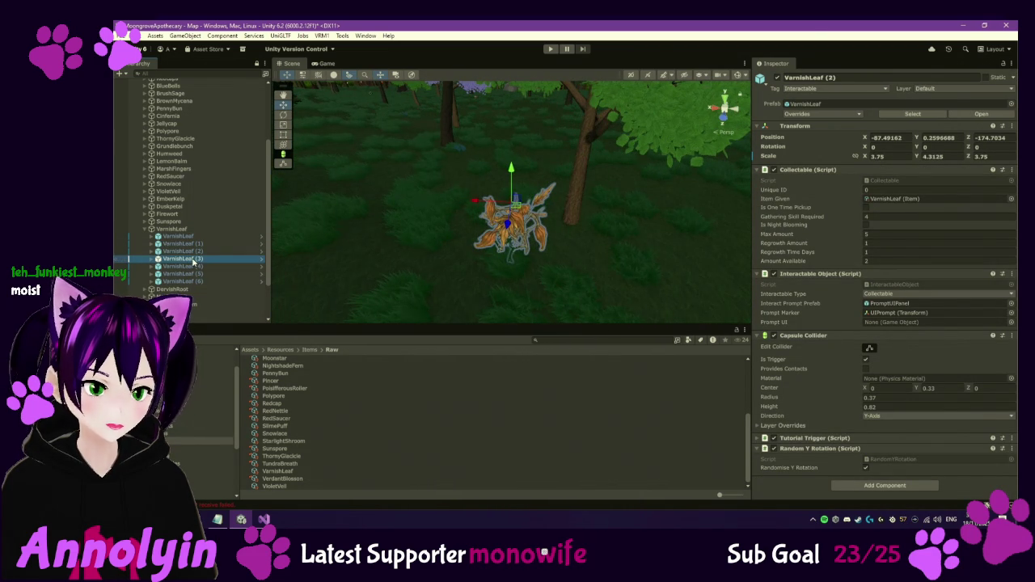
double_click(191, 267)
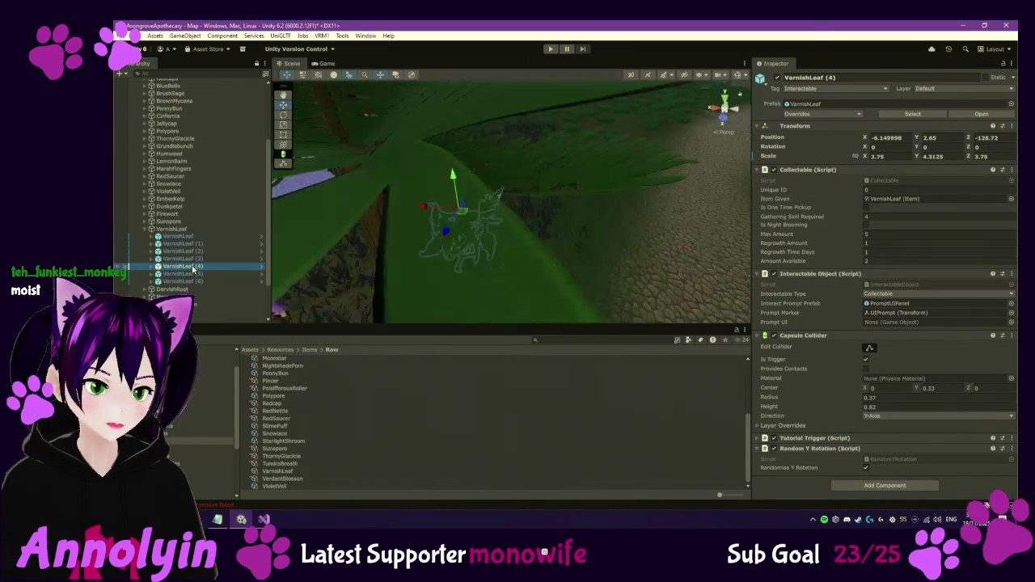
double_click(197, 274)
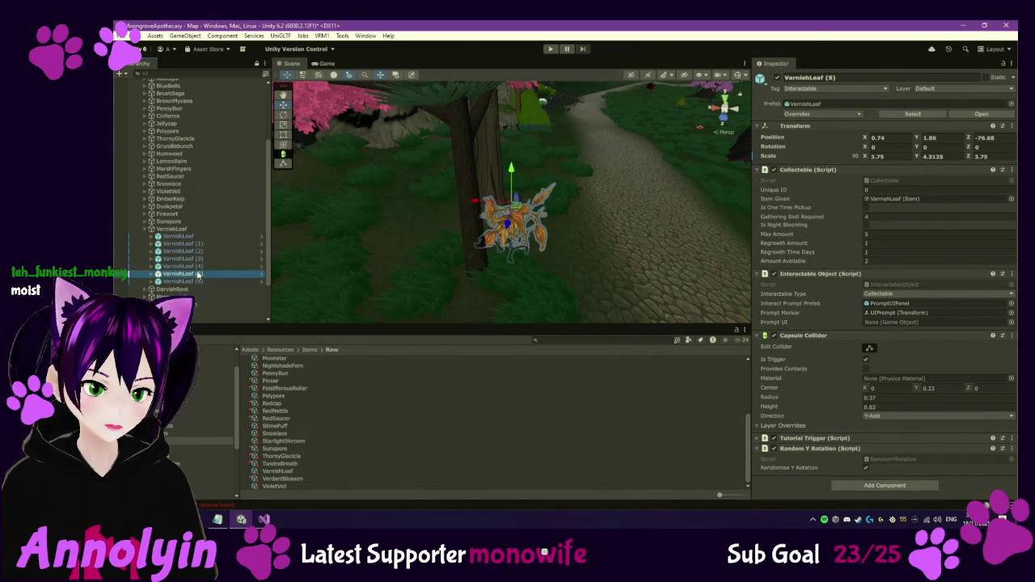
double_click(199, 282)
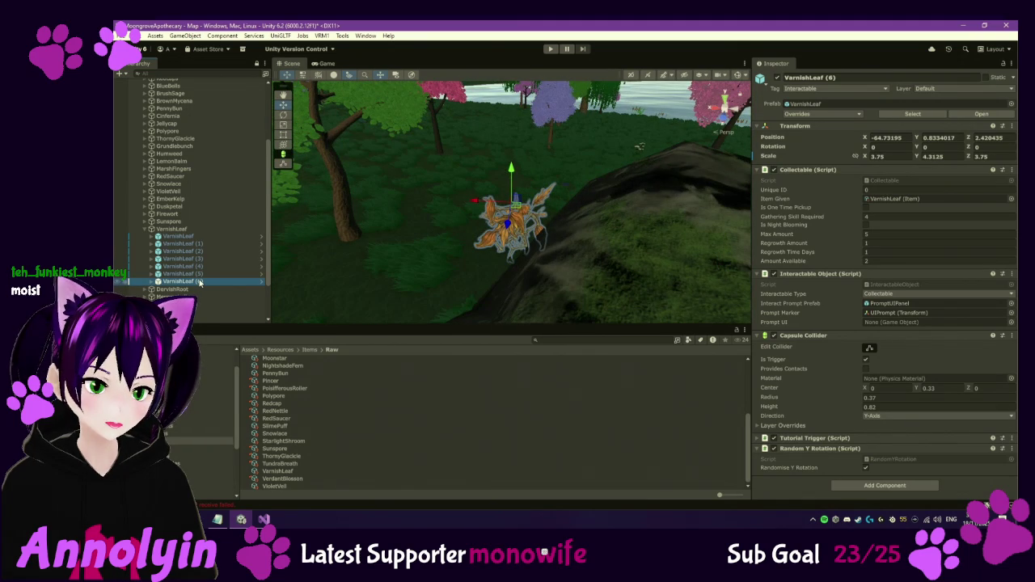
click(145, 229)
Inspect the DervishRoot placements from above, collapse the groups, and frame a Moonstar.
click(144, 236)
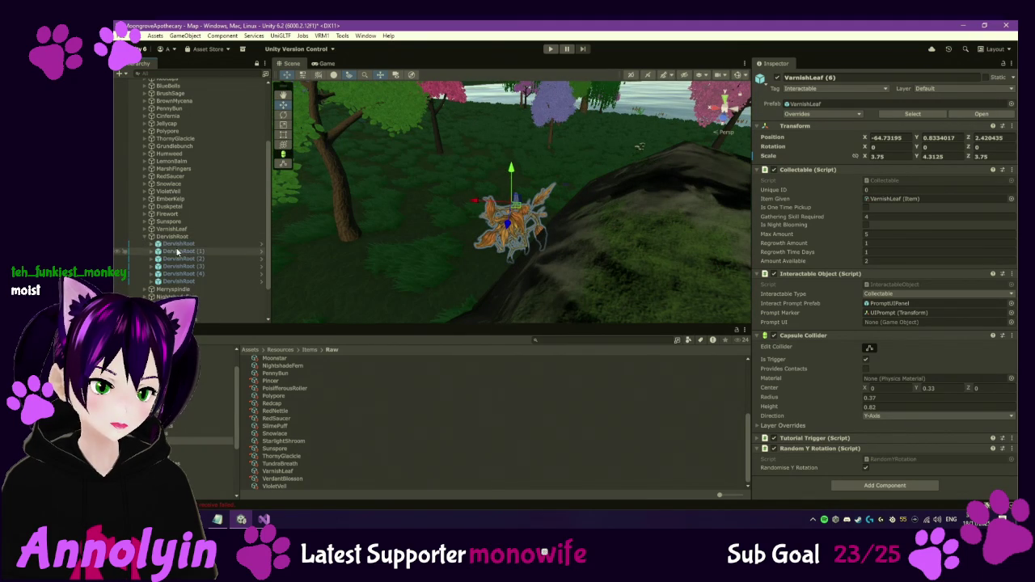
double_click(176, 245)
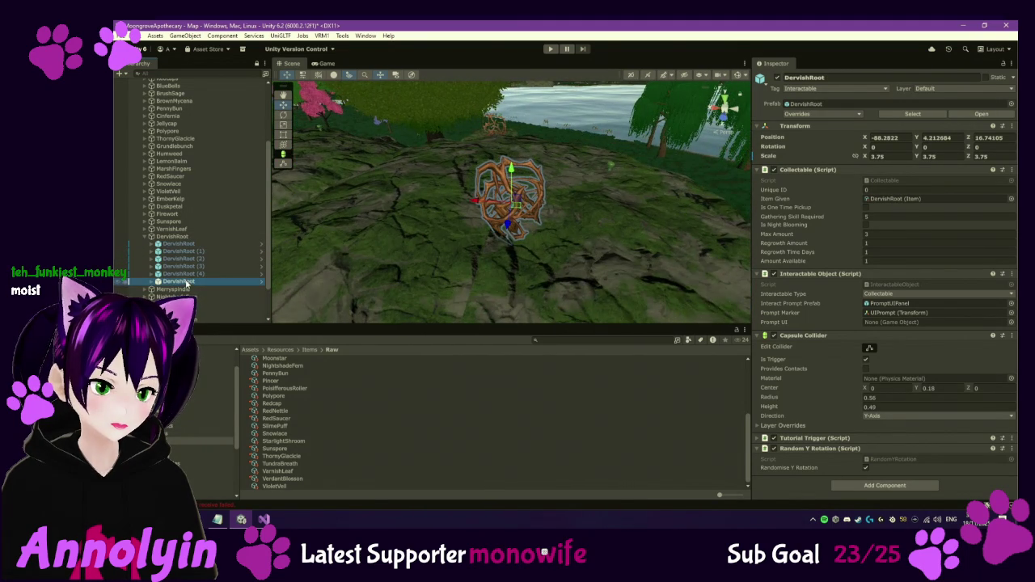
double_click(186, 281)
mouse_move(540, 203)
mouse_down()
mouse_move(525, 372)
mouse_move(516, 341)
mouse_up()
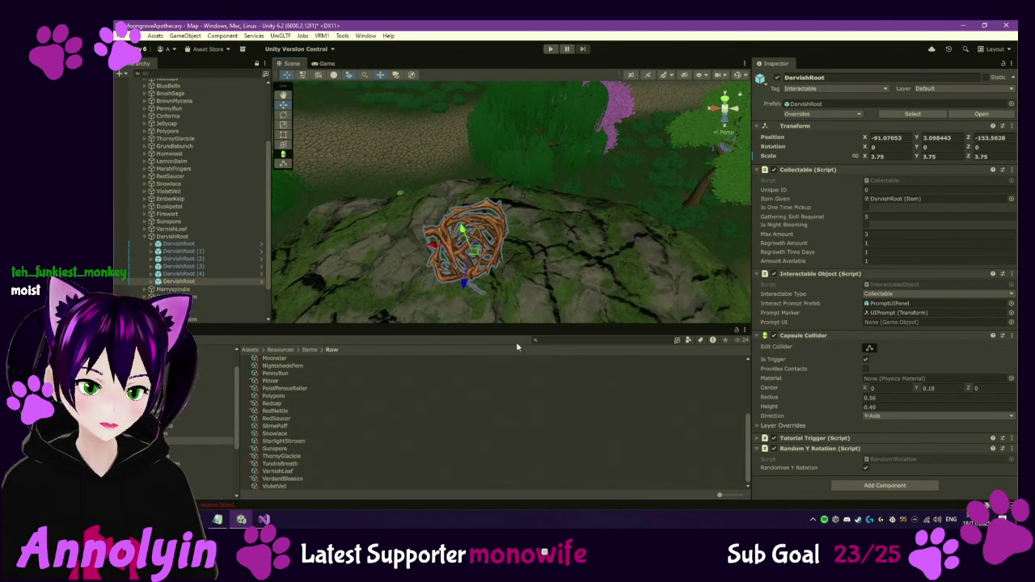
click(145, 236)
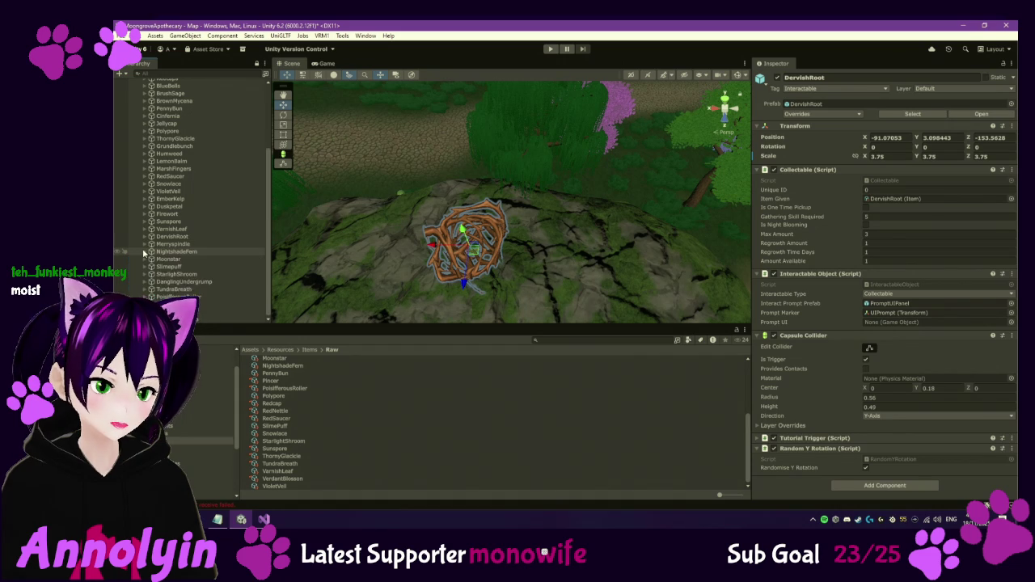
click(145, 252)
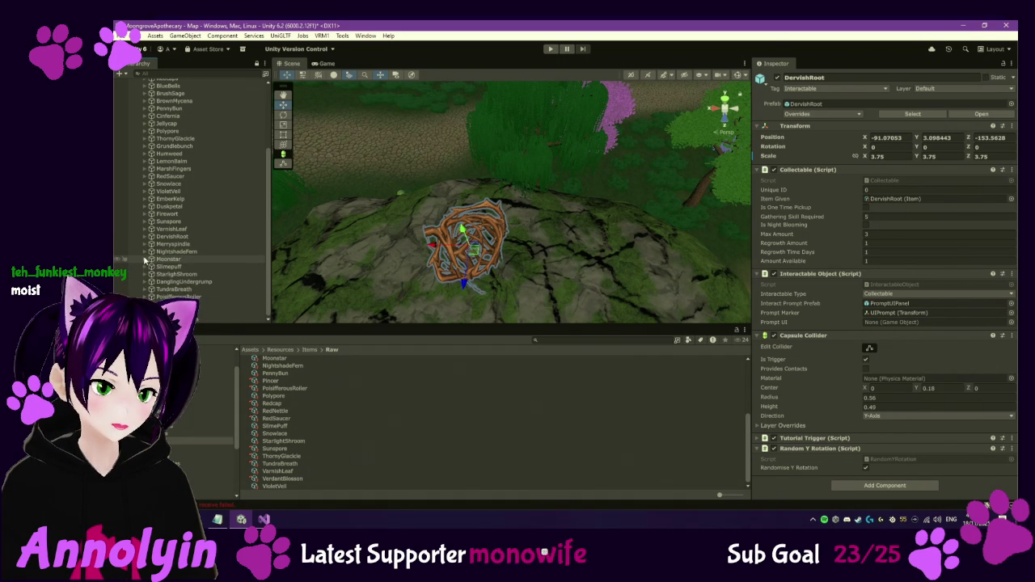
double_click(202, 297)
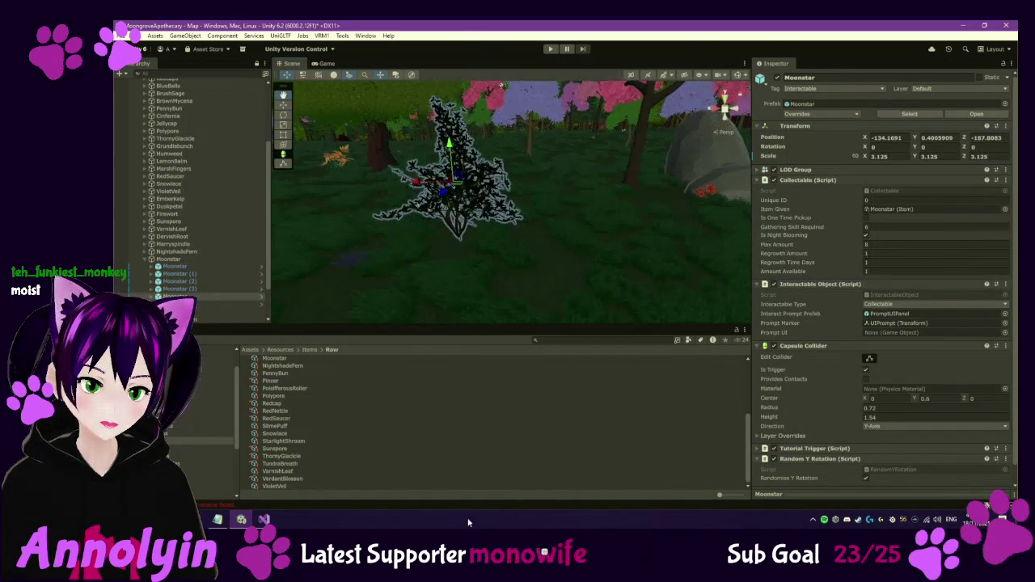
Lower the first Moonstar to Y 0.19 and move Moonstar (1) to X -246.39, Z -195.72.
key(f)
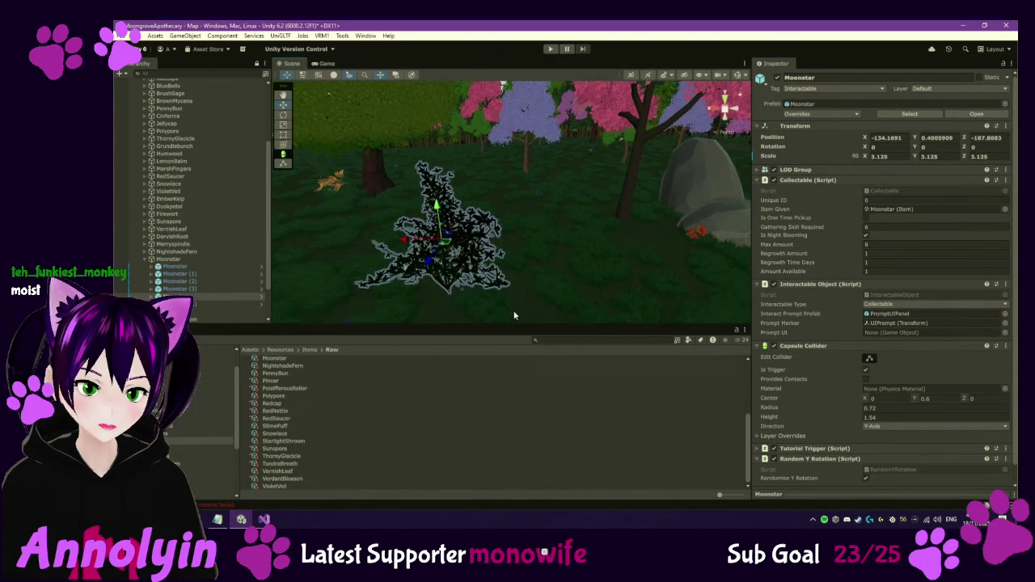
mouse_move(448, 247)
mouse_down()
mouse_move(432, 235)
mouse_move(448, 178)
mouse_up()
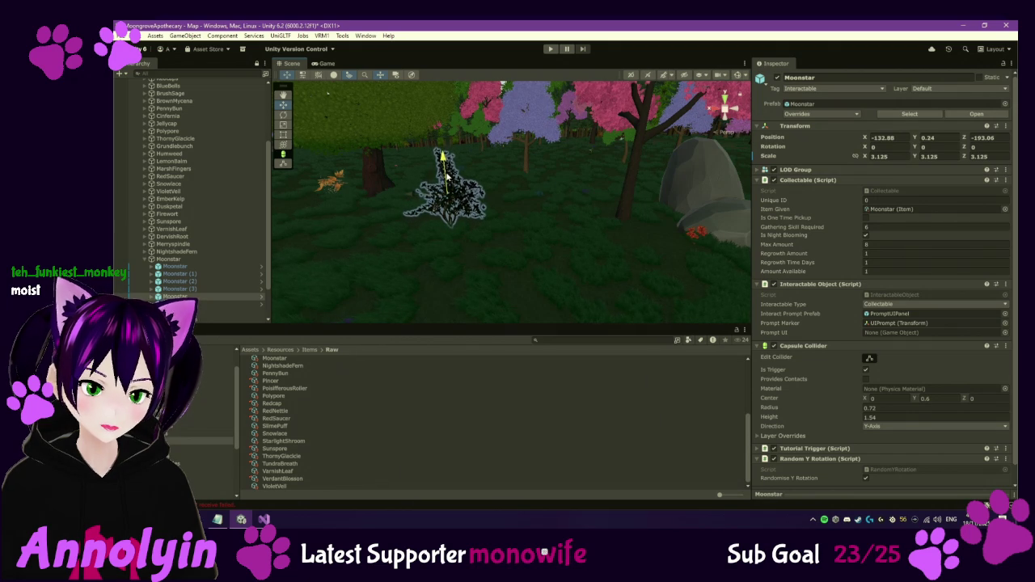
double_click(221, 304)
mouse_move(509, 212)
mouse_down()
mouse_move(565, 230)
mouse_move(480, 219)
mouse_move(492, 176)
mouse_move(526, 181)
mouse_up()
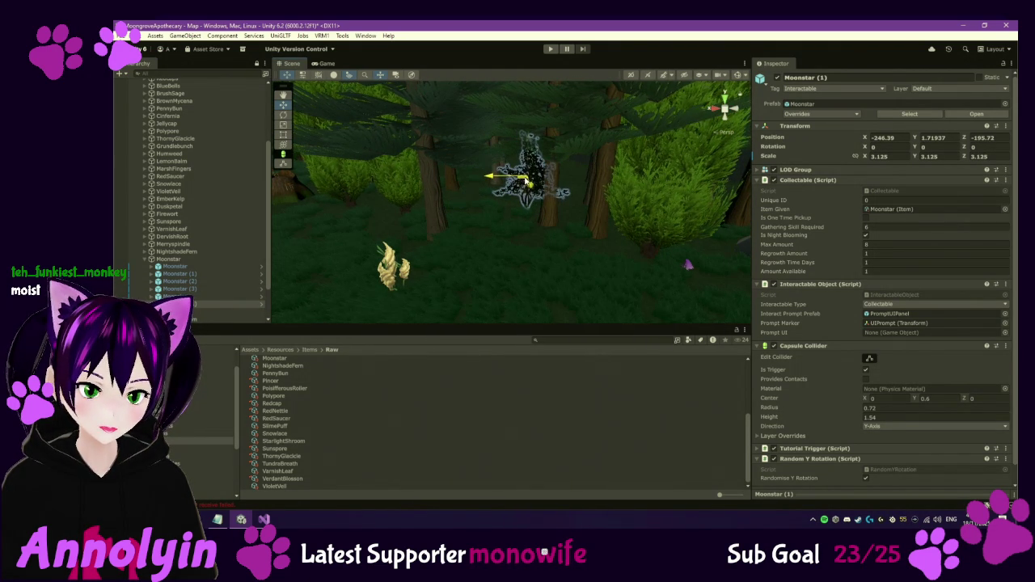
click(145, 260)
click(169, 267)
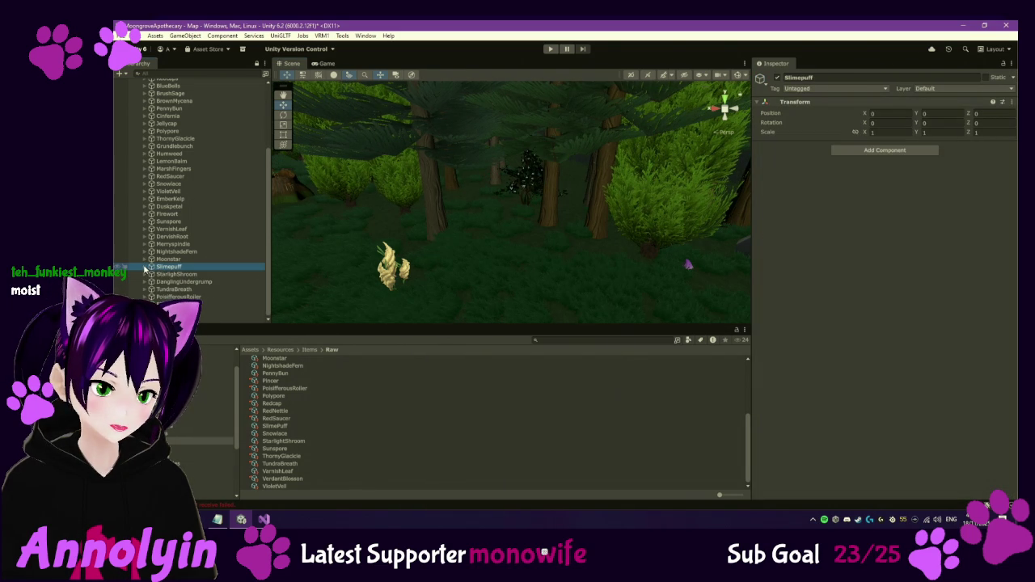
Lower the first Starlight Shroom slightly into the grass.
key(Right)
click(145, 292)
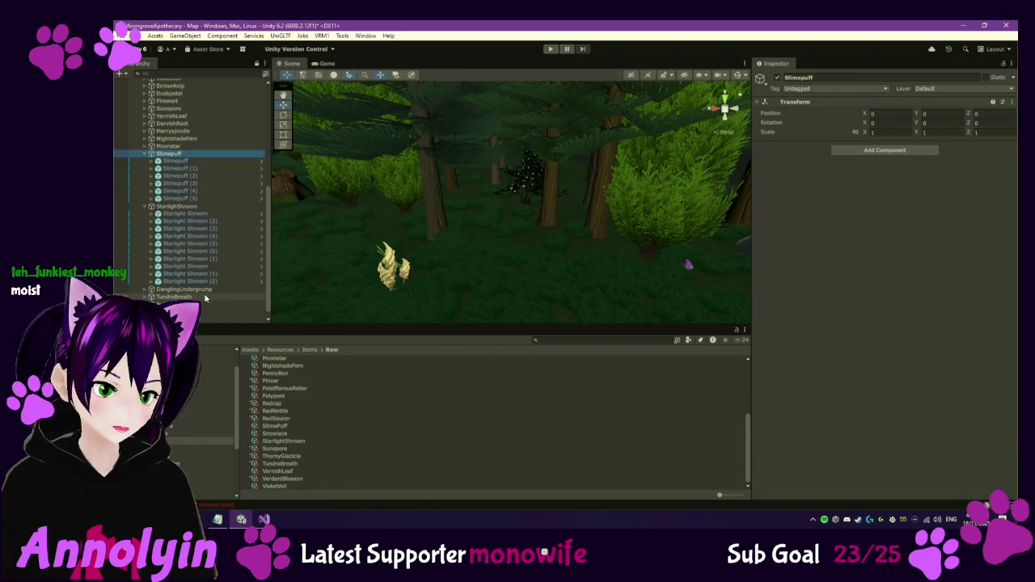
double_click(206, 267)
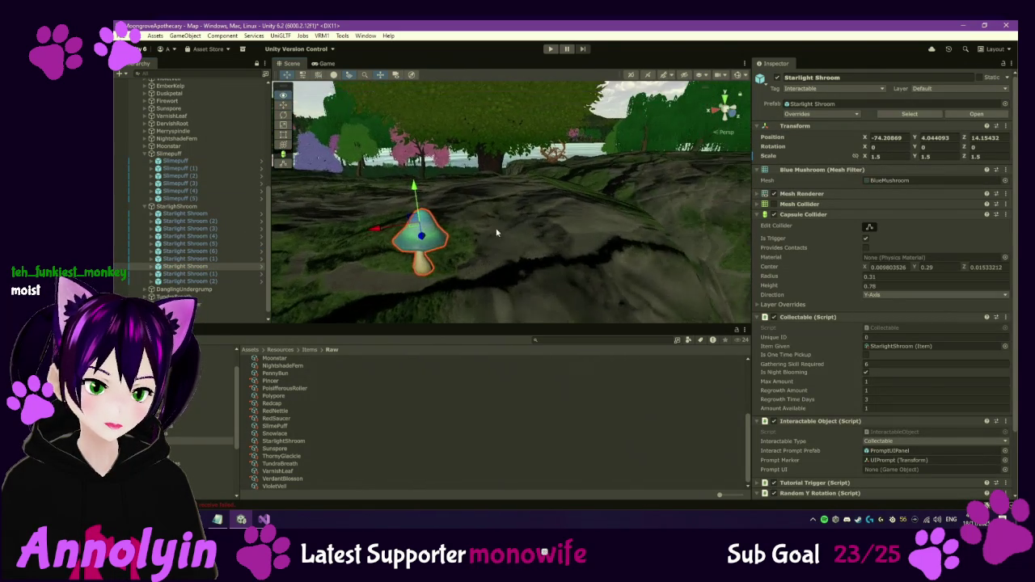
drag(520, 196, 562, 150)
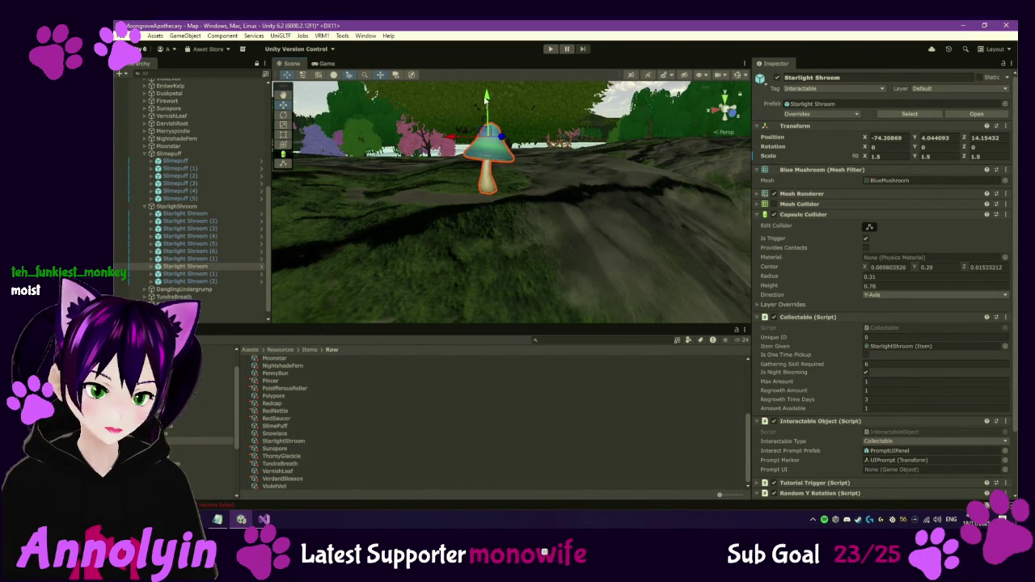
drag(494, 103, 494, 104)
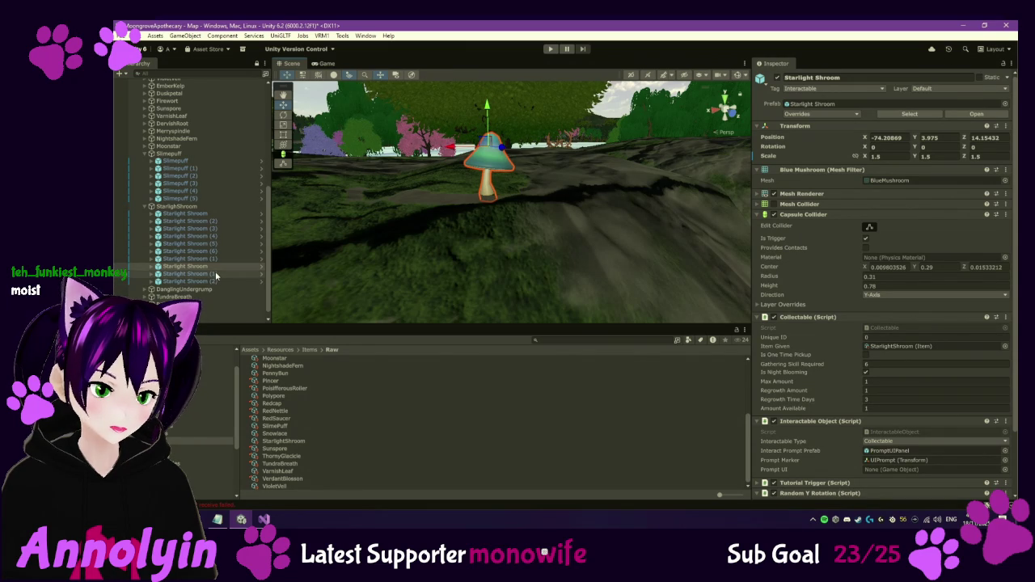
Nudge Starlight Shroom (1) across the ground and set Starlight Shroom (2) to Y 1.512.
double_click(215, 275)
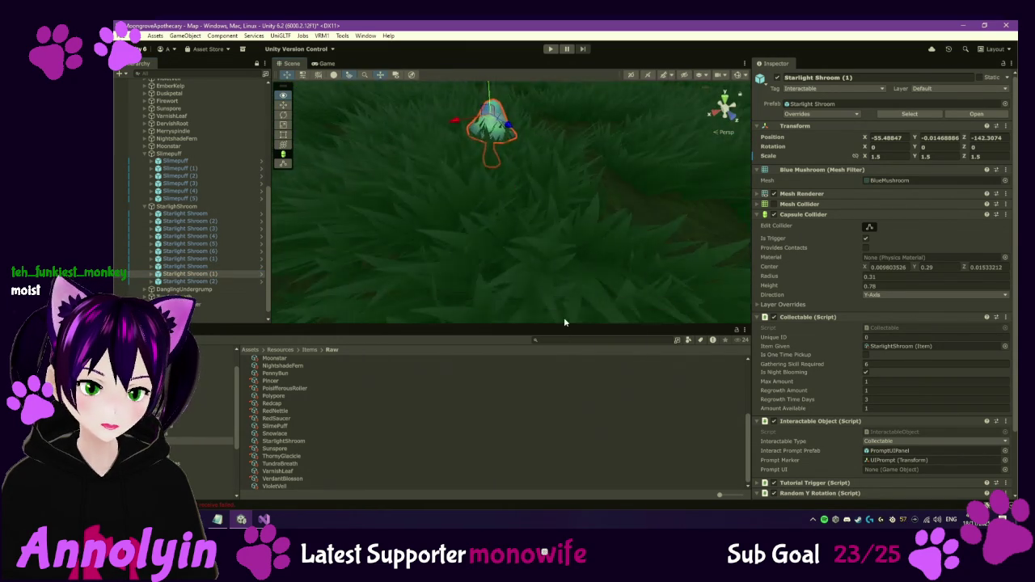
mouse_move(482, 212)
mouse_down()
mouse_move(451, 254)
mouse_move(528, 195)
mouse_up()
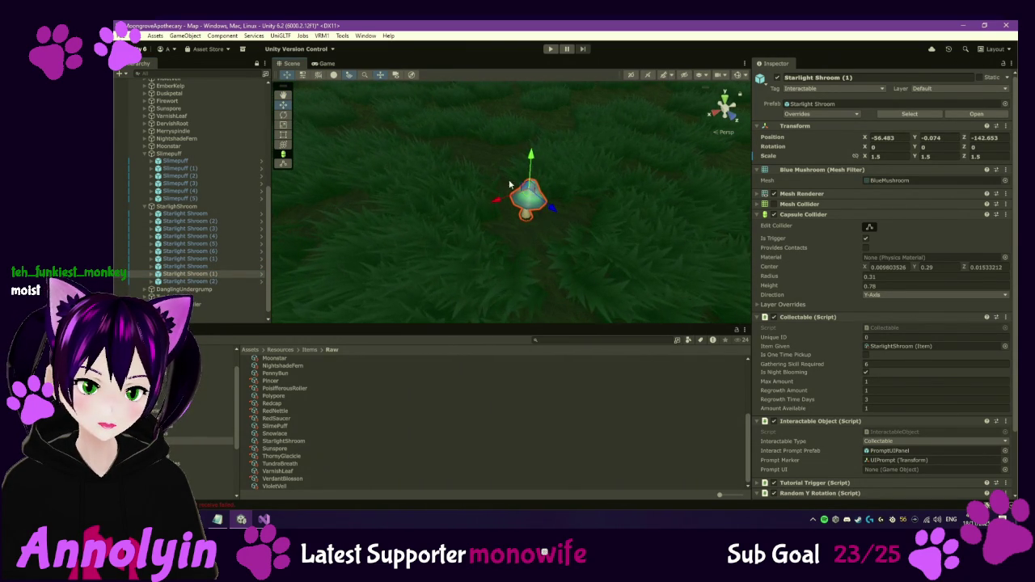
double_click(236, 281)
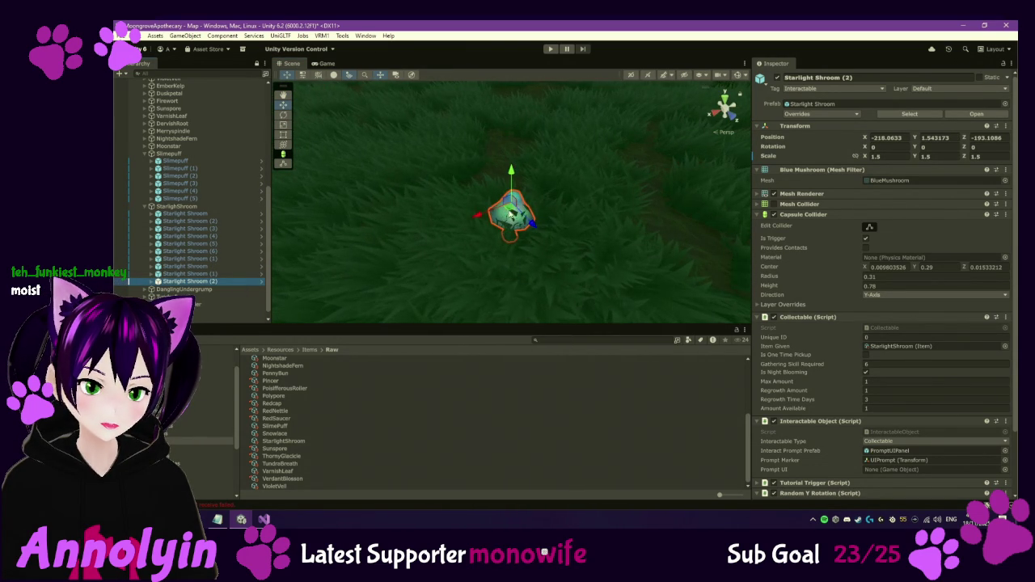
click(511, 92)
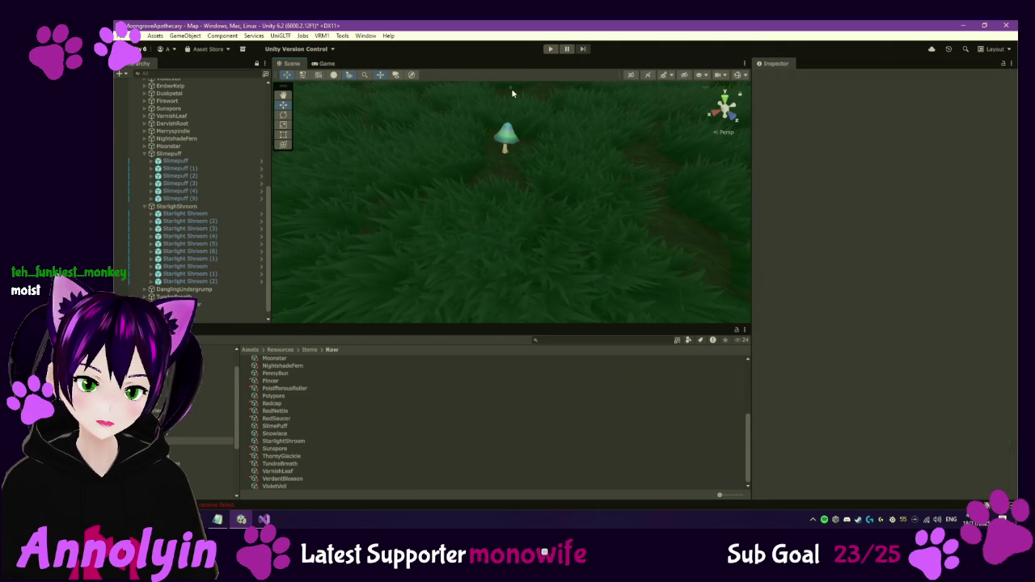
click(512, 137)
drag(507, 94, 507, 98)
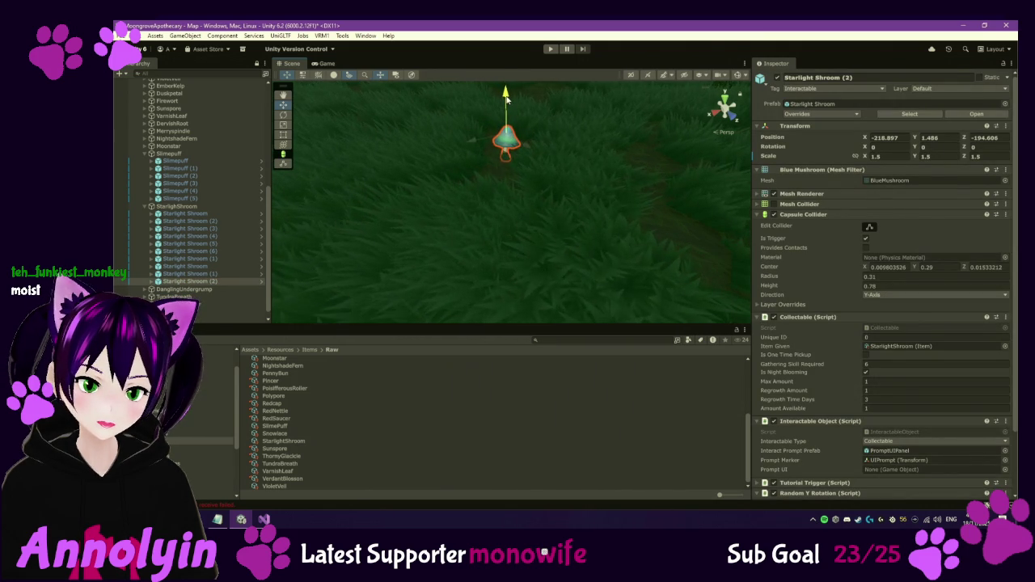
Collapse the Slimepuff and StarlightShroom groups and frame TundraBreath (4).
click(145, 198)
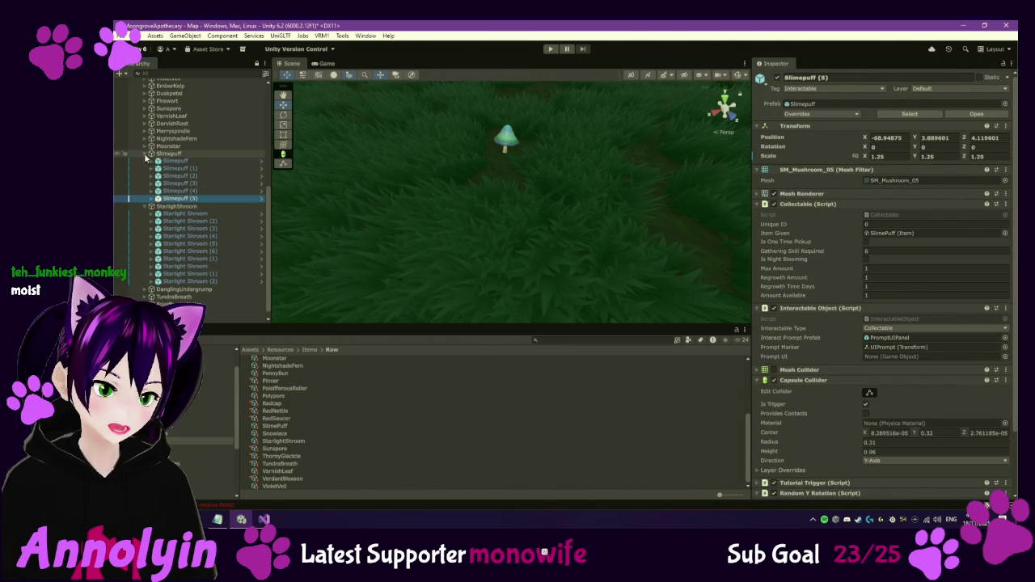
click(146, 154)
click(147, 199)
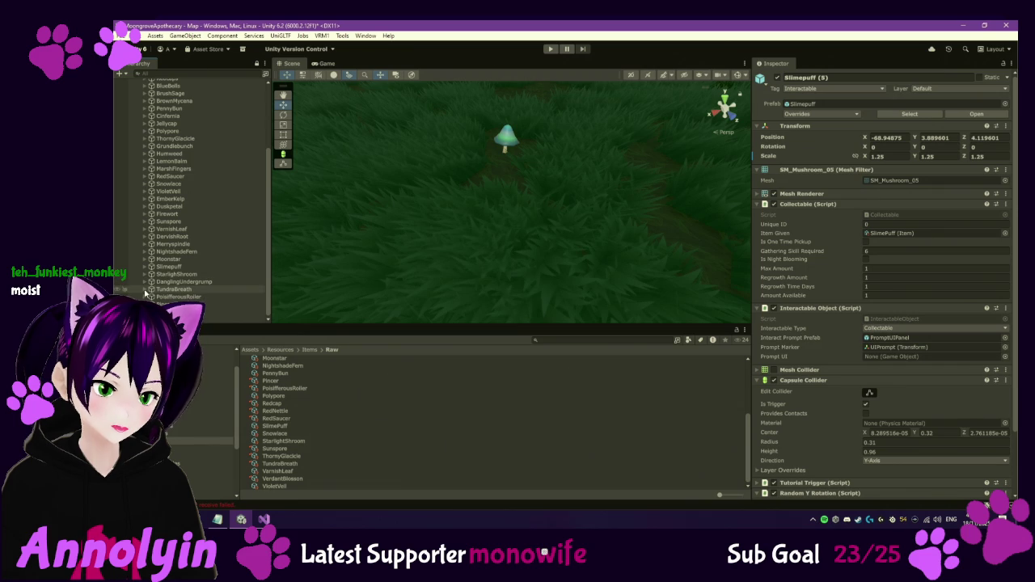
double_click(185, 297)
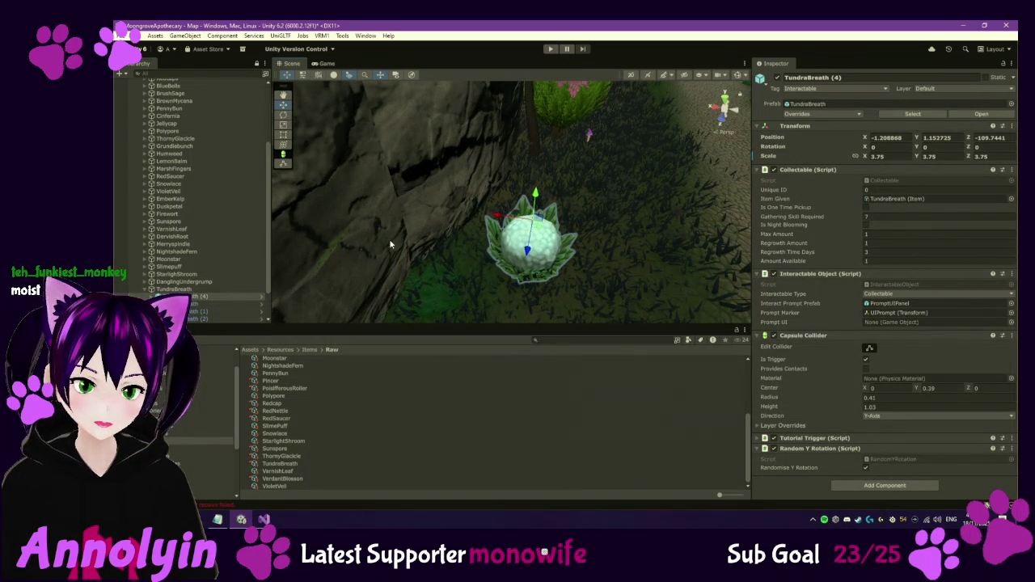
Move a TundraBreath plant along the shoreline and back by the trees.
double_click(215, 307)
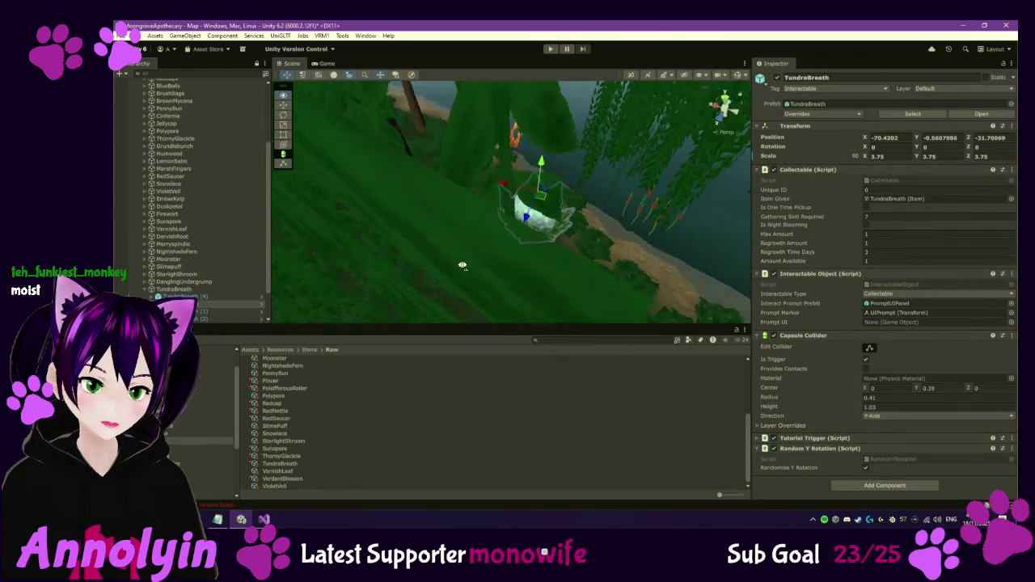
mouse_move(337, 209)
mouse_down()
mouse_move(299, 212)
mouse_move(296, 224)
mouse_up()
mouse_move(486, 210)
mouse_down()
mouse_move(572, 226)
mouse_move(559, 214)
mouse_move(619, 188)
mouse_up()
mouse_move(560, 218)
mouse_down()
mouse_move(615, 242)
mouse_move(574, 226)
mouse_move(433, 222)
mouse_up()
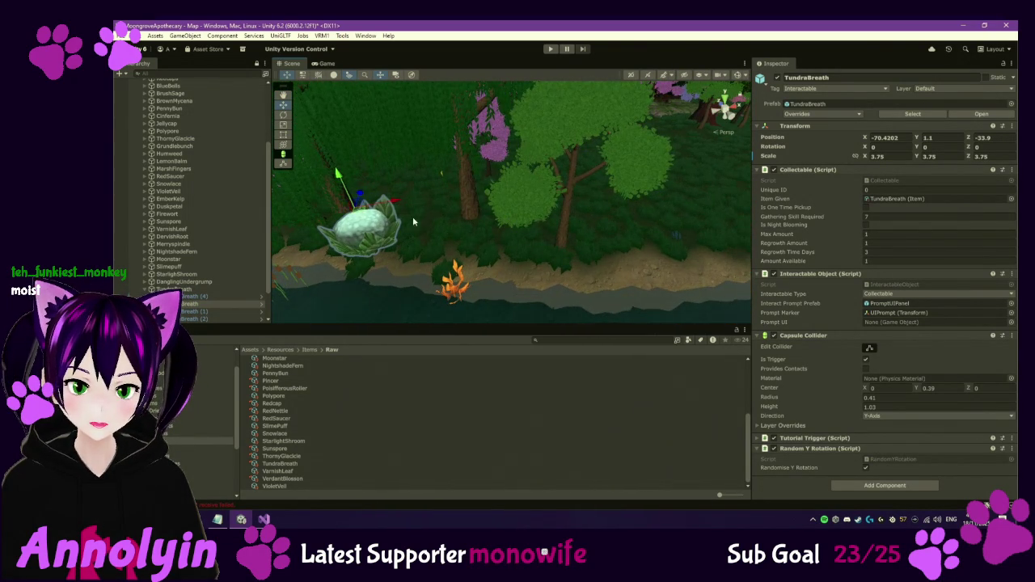
mouse_move(362, 213)
mouse_down()
mouse_move(673, 208)
mouse_move(680, 191)
mouse_move(685, 223)
mouse_move(532, 267)
mouse_up()
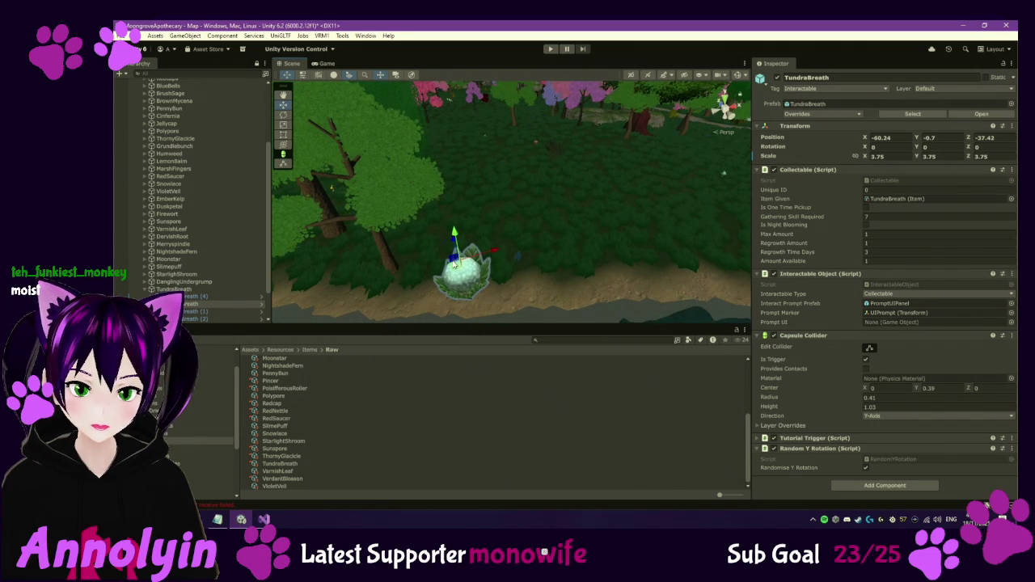
mouse_move(455, 266)
mouse_down()
mouse_move(466, 236)
mouse_move(453, 206)
mouse_move(611, 229)
mouse_move(687, 224)
mouse_up()
Move EmberKelp (2) to the right along the shore.
drag(483, 278, 581, 273)
drag(719, 279, 576, 279)
click(512, 279)
mouse_move(513, 279)
mouse_down()
mouse_move(732, 267)
mouse_move(514, 268)
mouse_move(536, 243)
mouse_move(693, 243)
mouse_up()
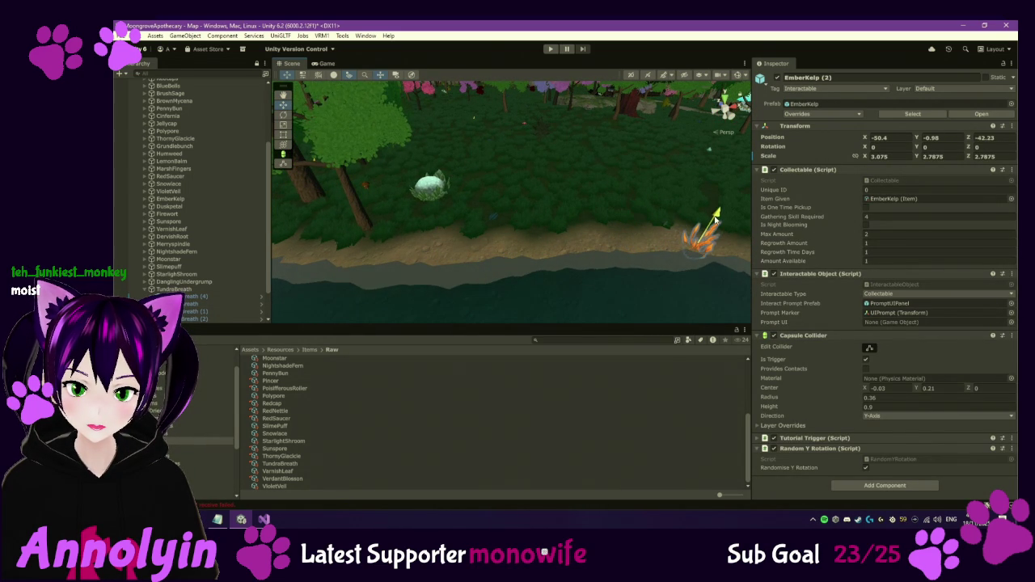
mouse_move(700, 253)
mouse_down()
mouse_move(427, 226)
mouse_move(613, 241)
mouse_move(668, 203)
mouse_move(658, 224)
mouse_up()
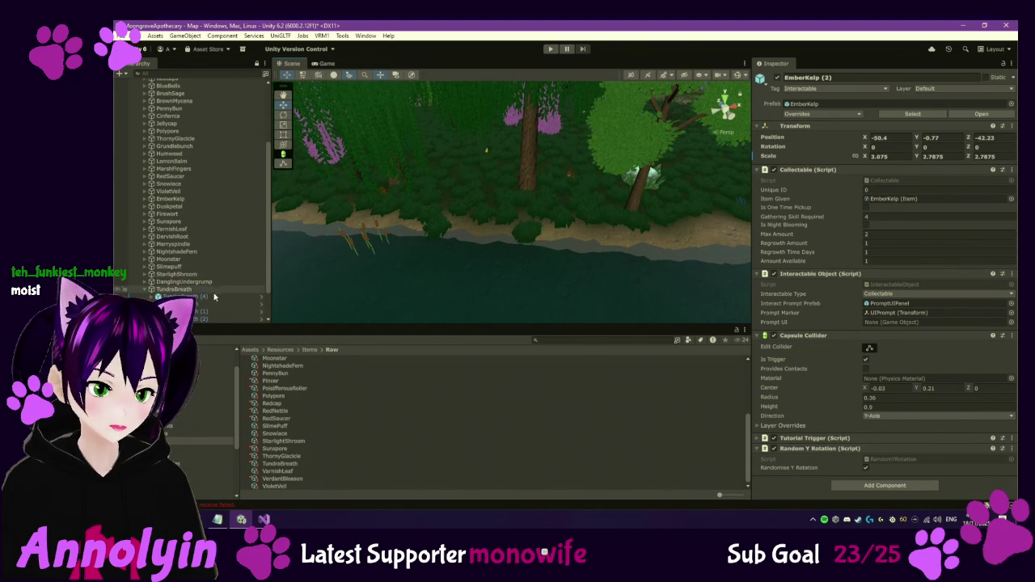
Move TundraBreath (1) onto the grassy bank at X -104.94, Y -0.21, Z -157.49.
double_click(213, 297)
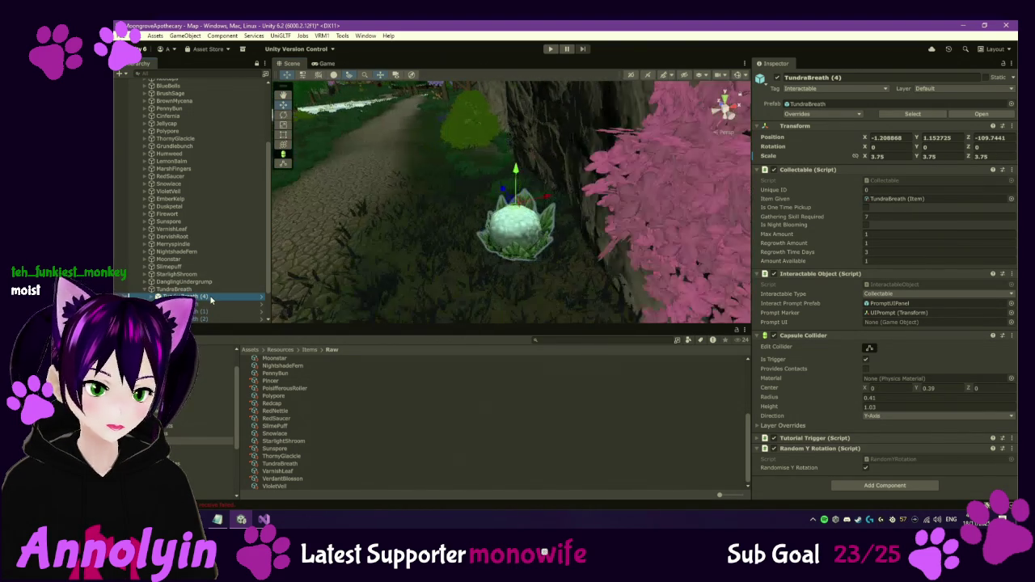
double_click(209, 305)
double_click(214, 313)
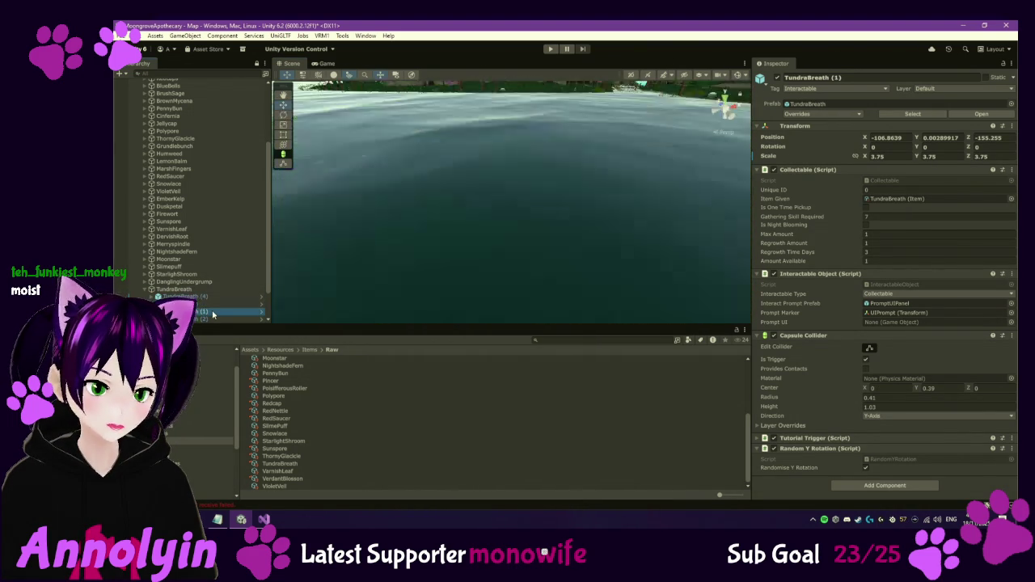
mouse_move(415, 244)
mouse_down()
mouse_move(584, 242)
mouse_move(629, 215)
mouse_move(414, 217)
mouse_move(394, 202)
mouse_move(531, 160)
mouse_move(531, 135)
mouse_up()
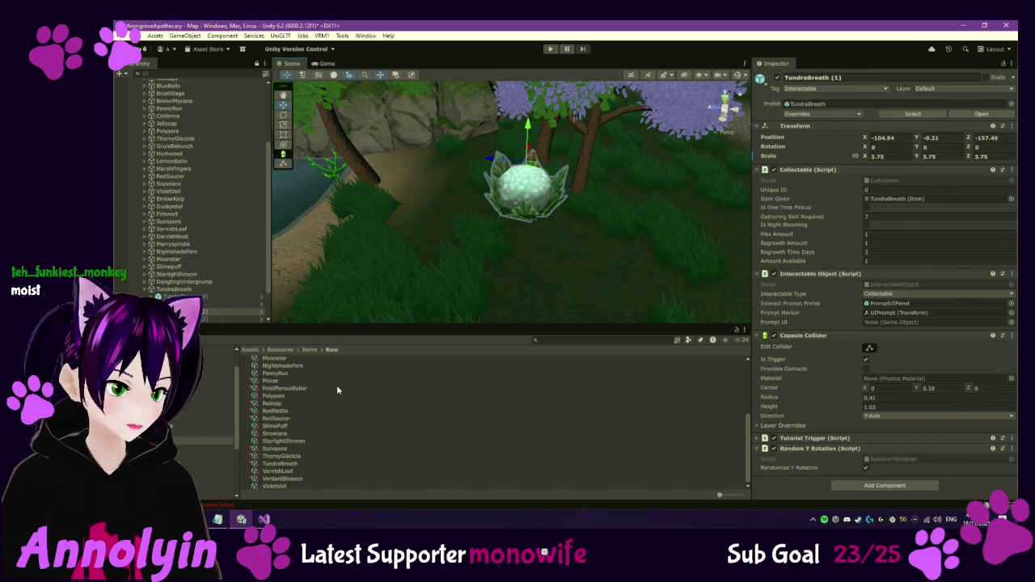
Check out the TundraBreath prefab in Placeables > Collectables through Version Control.
click(176, 463)
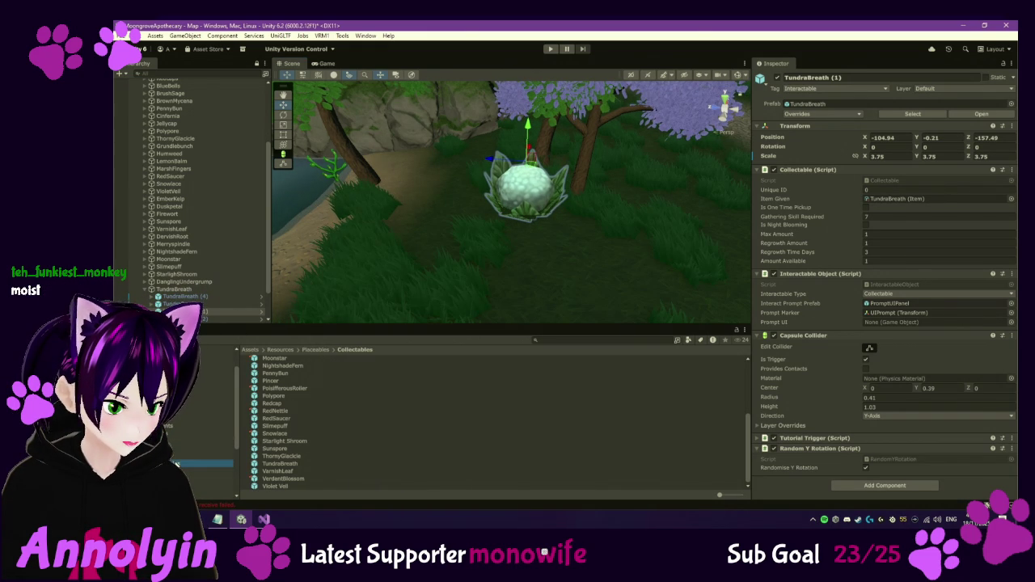
click(280, 464)
click(997, 73)
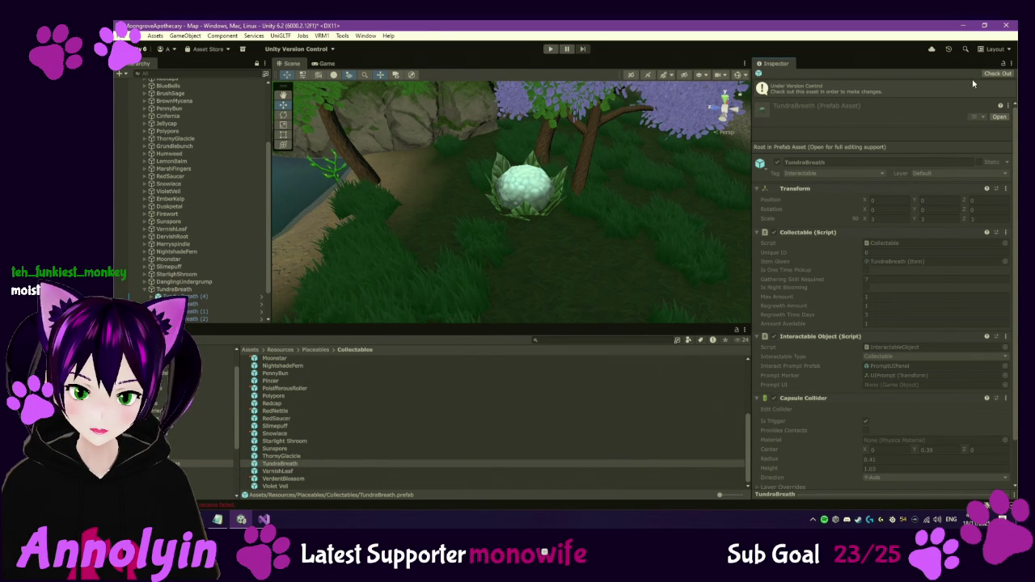
click(286, 473)
drag(287, 475, 507, 412)
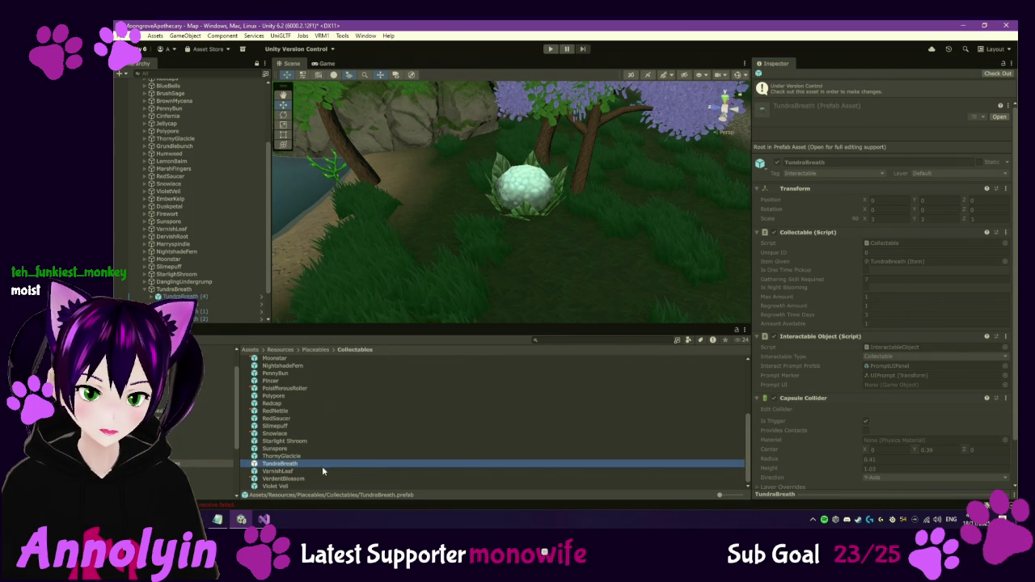
right_click(317, 468)
mouse_move(403, 199)
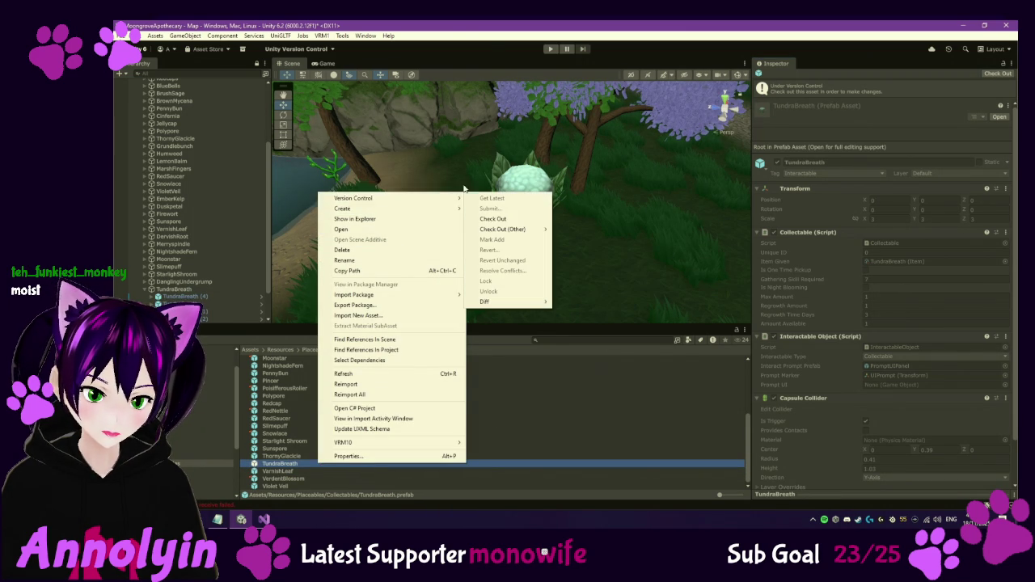
click(509, 220)
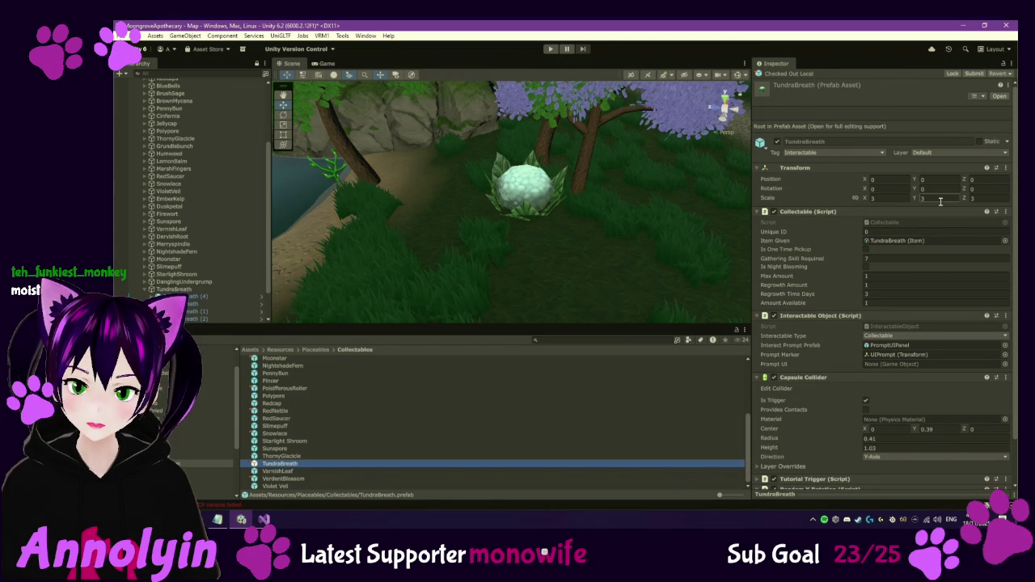
scroll(213, 288, down, 2)
click(214, 289)
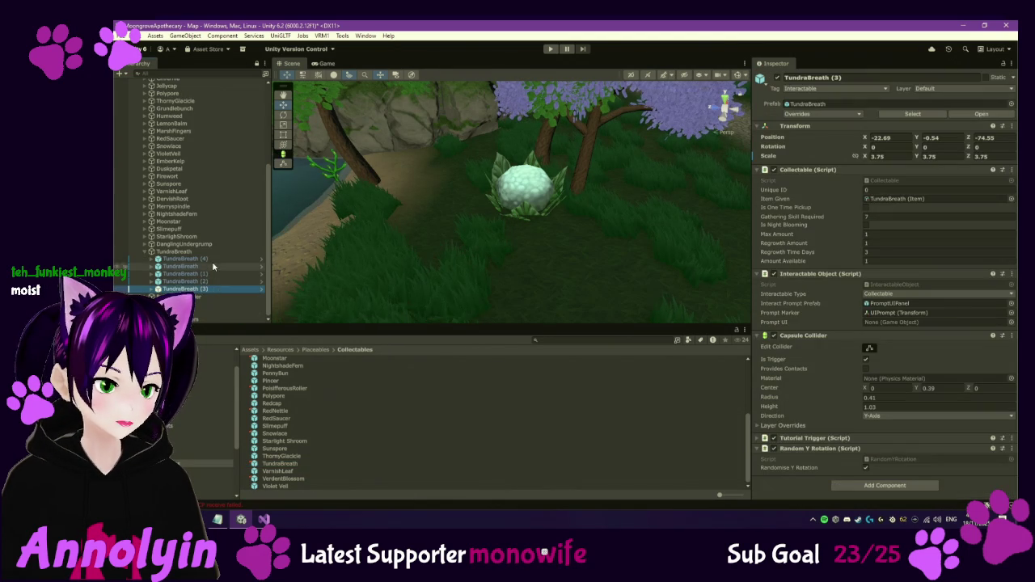
Set the five placed TundraBreath instances' scale to 2, 2, 2.
shift+click(211, 259)
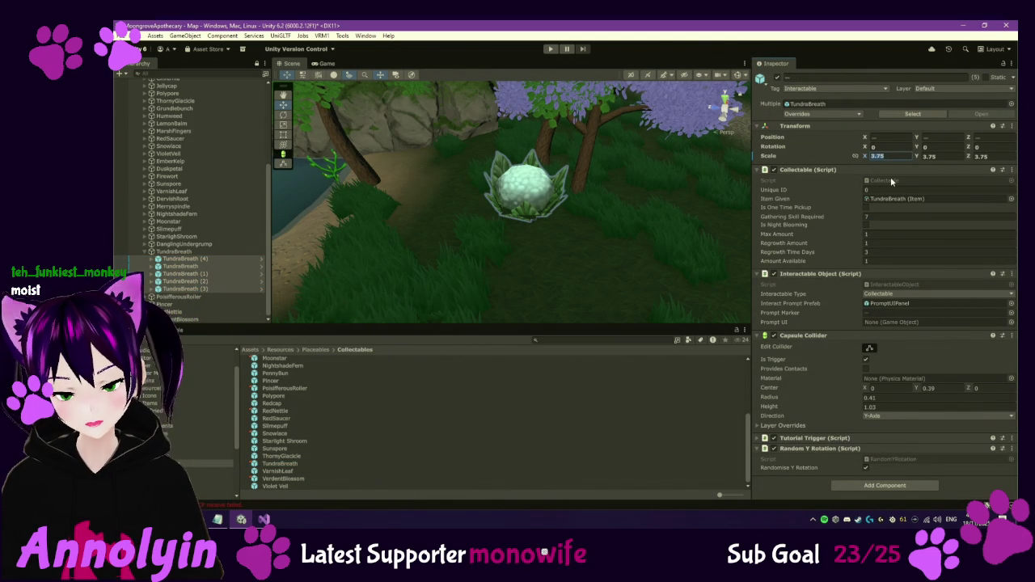
text(2.5)
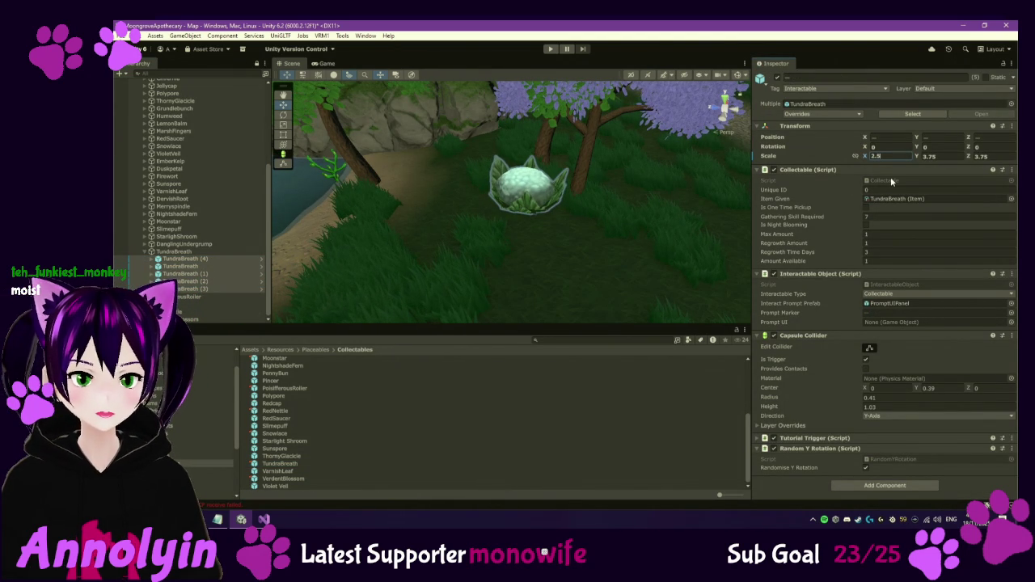
key(BackSpace)
key(BackSpace)
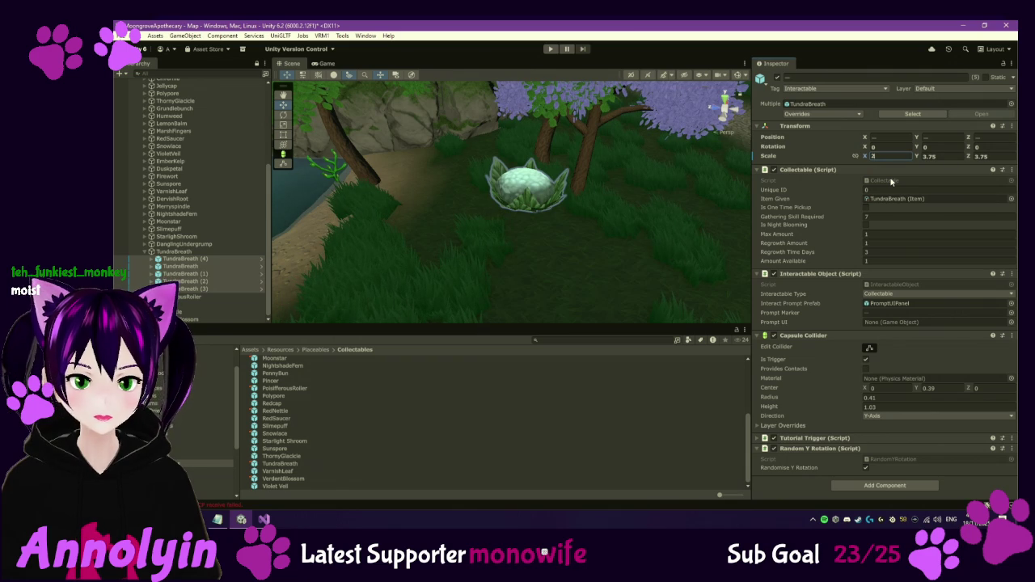
key(Tab)
text(2)
key(Tab)
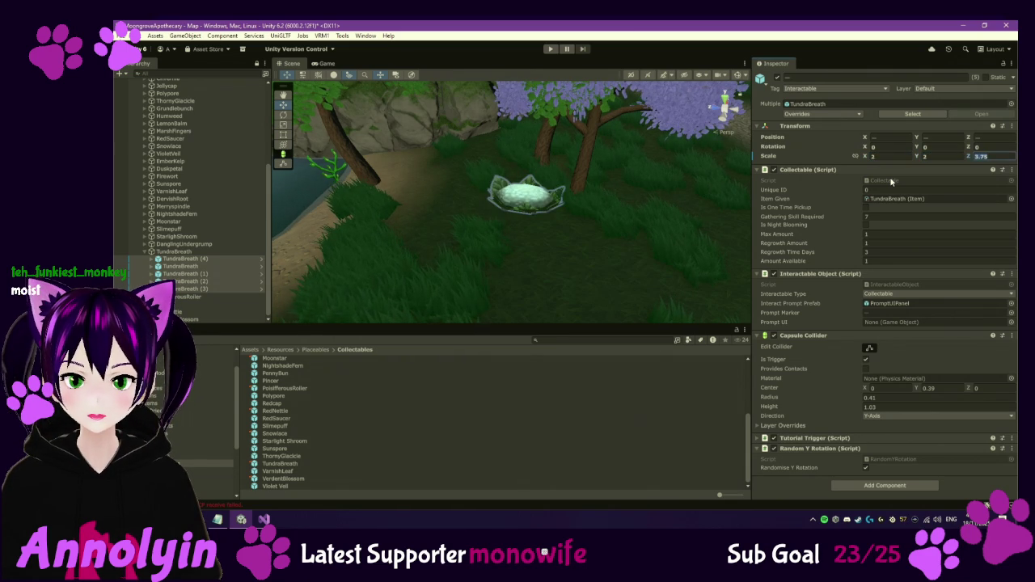
text(2)
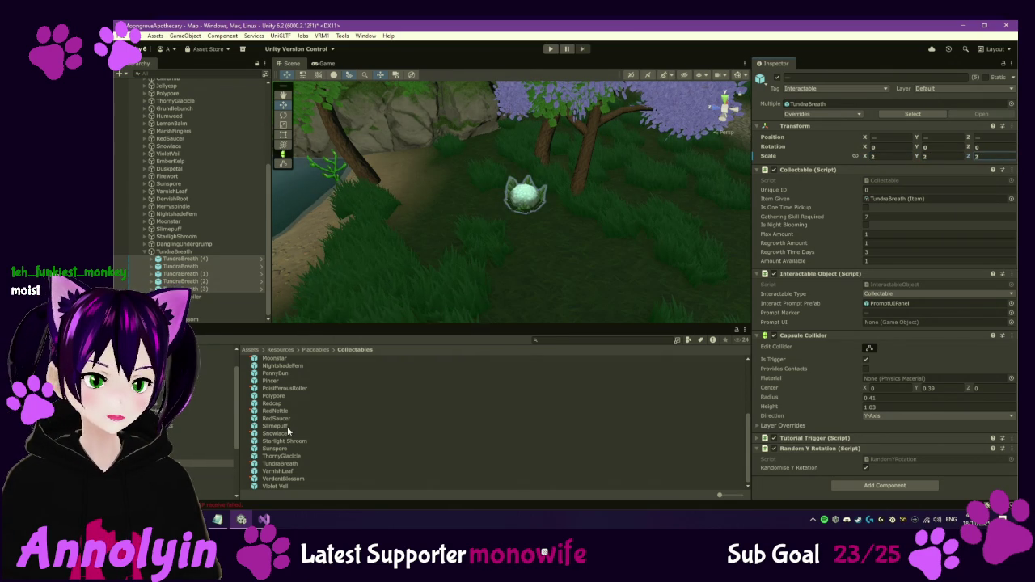
Set the TundraBreath prefab's X scale to 2.
click(287, 464)
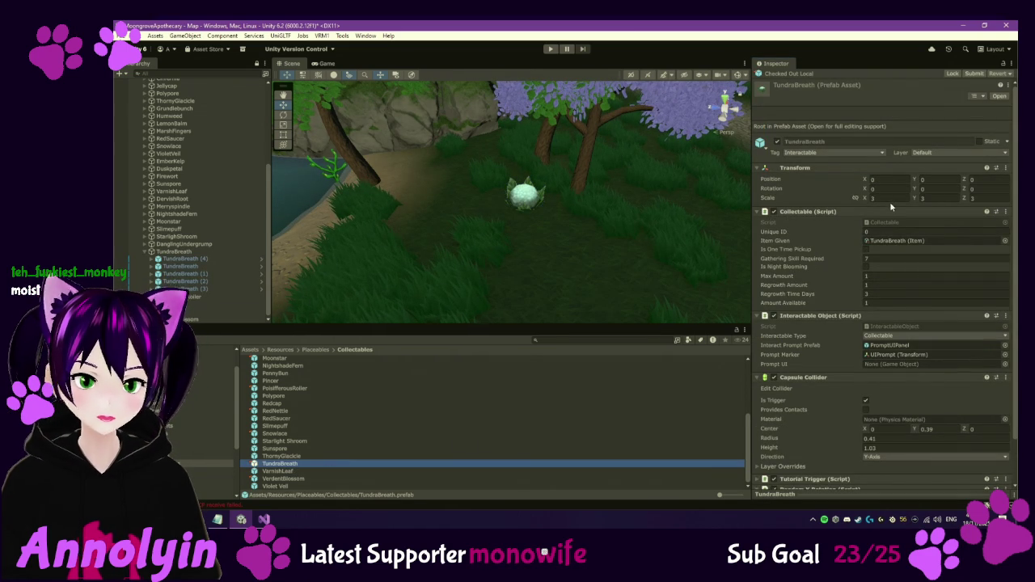
text(2)
key(Tab)
text(2)
key(Tab)
text(2)
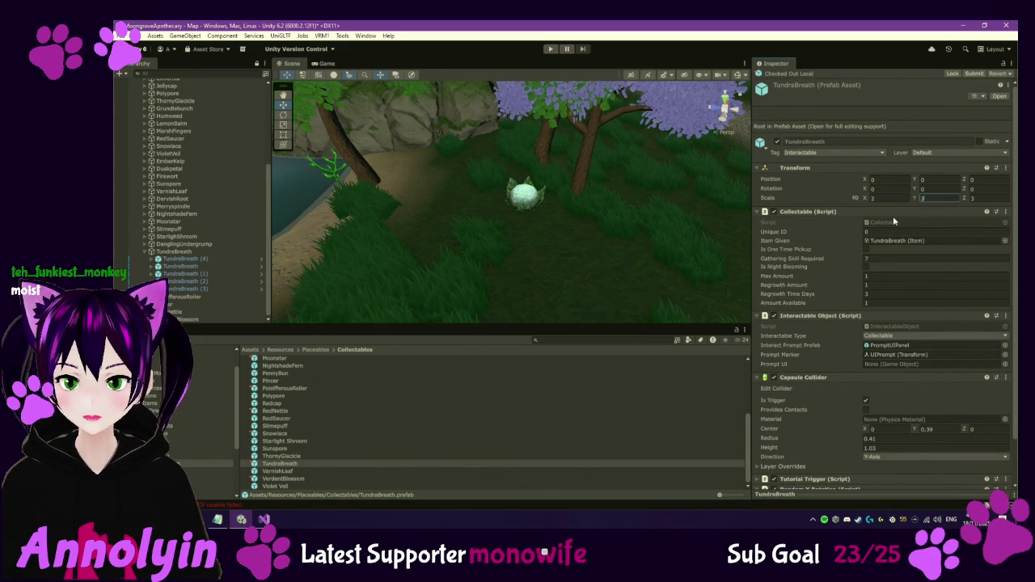
Reset the X, Y and Z positions of all five TundraBreath instances, then undo.
click(231, 289)
shift+click(224, 262)
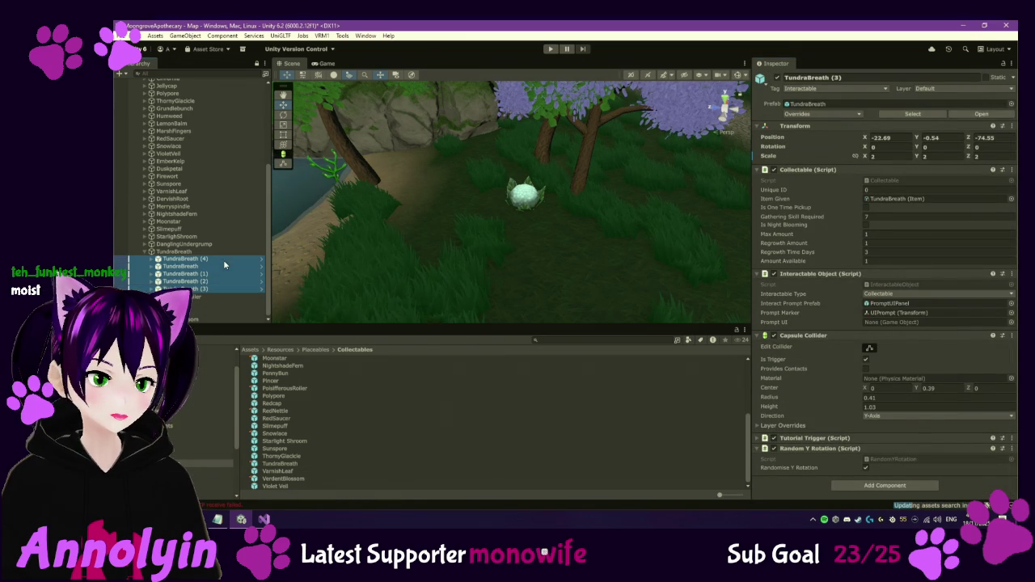
click(864, 139)
right_click(864, 139)
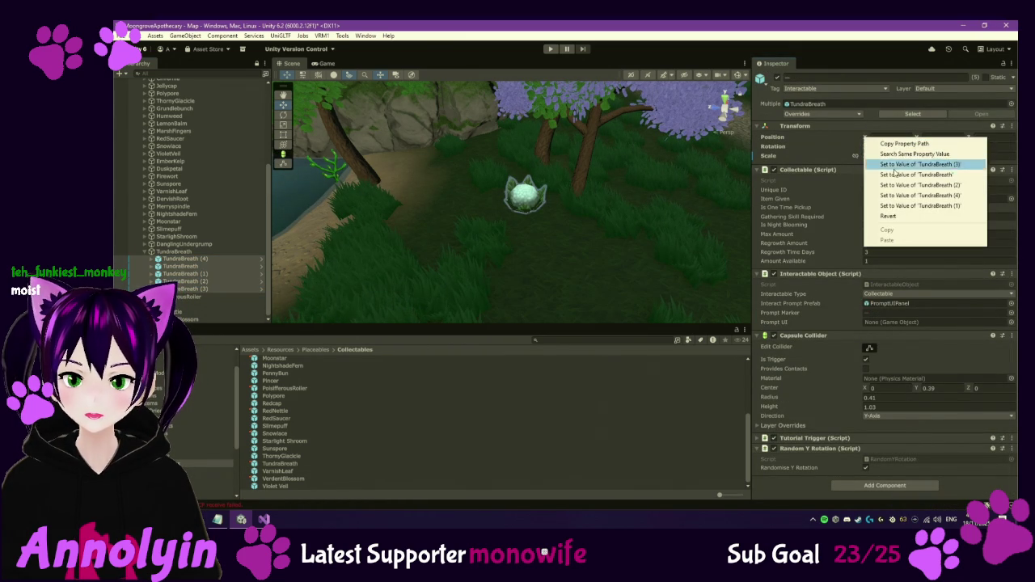
click(914, 215)
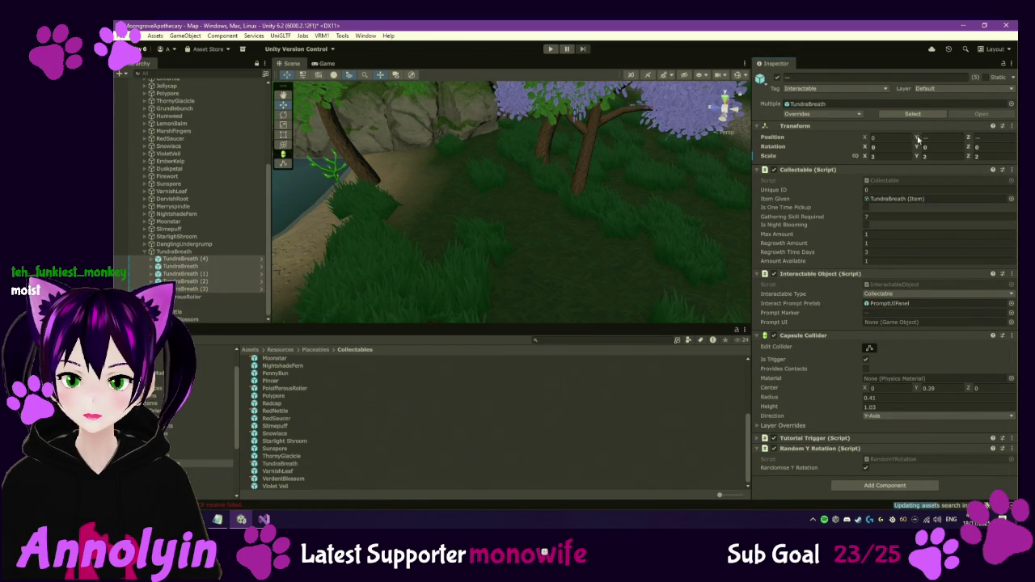
right_click(919, 139)
click(914, 216)
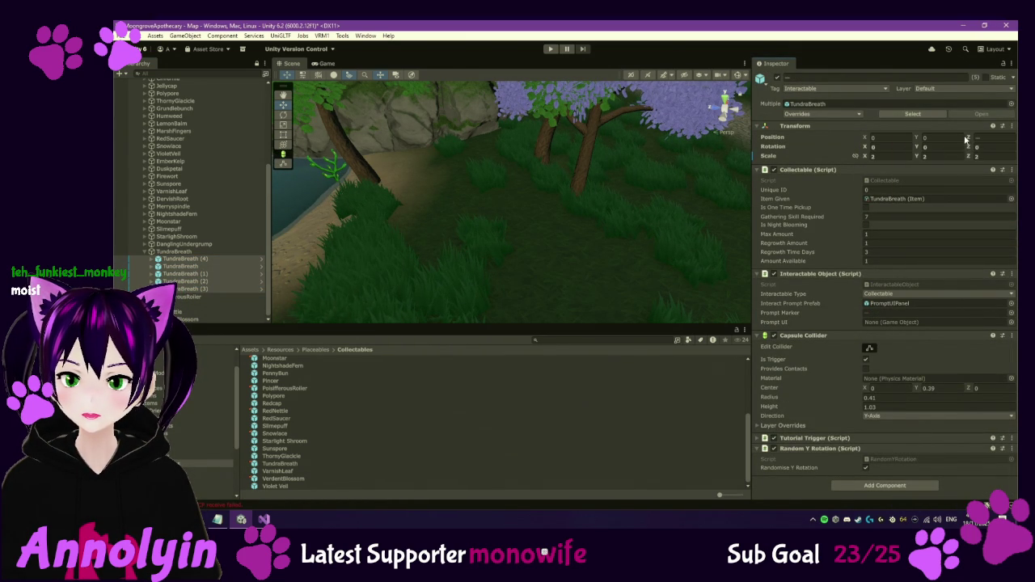
right_click(967, 137)
click(951, 214)
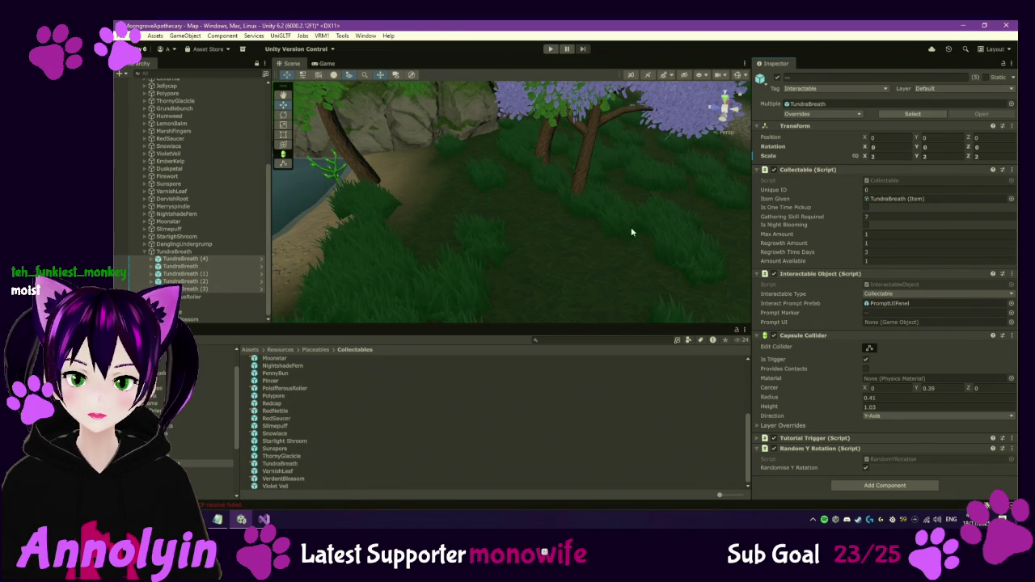
key(ctrl+z)
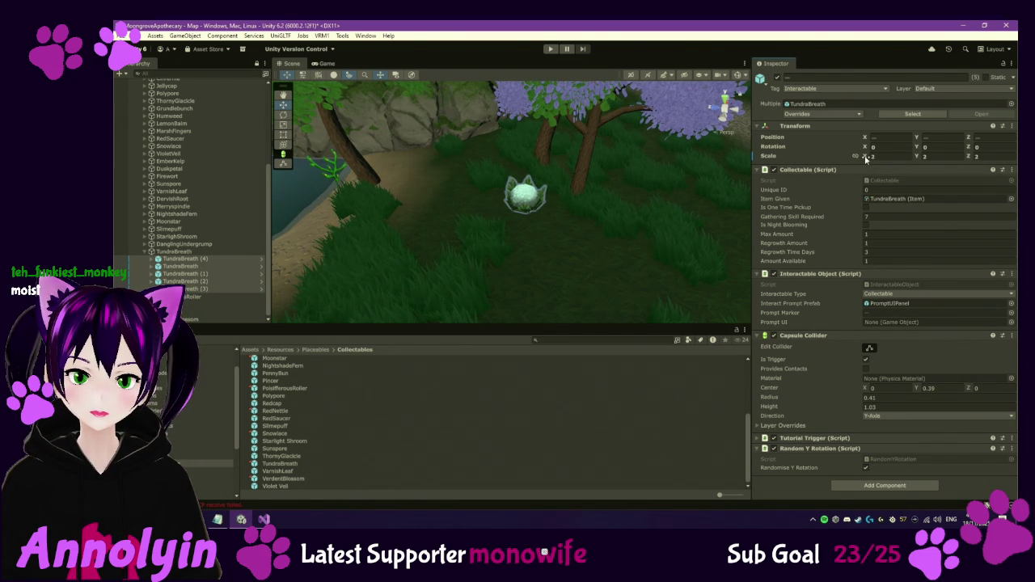
Revert the instances' scale override so they inherit the prefab's 2, 2, 2.
right_click(859, 156)
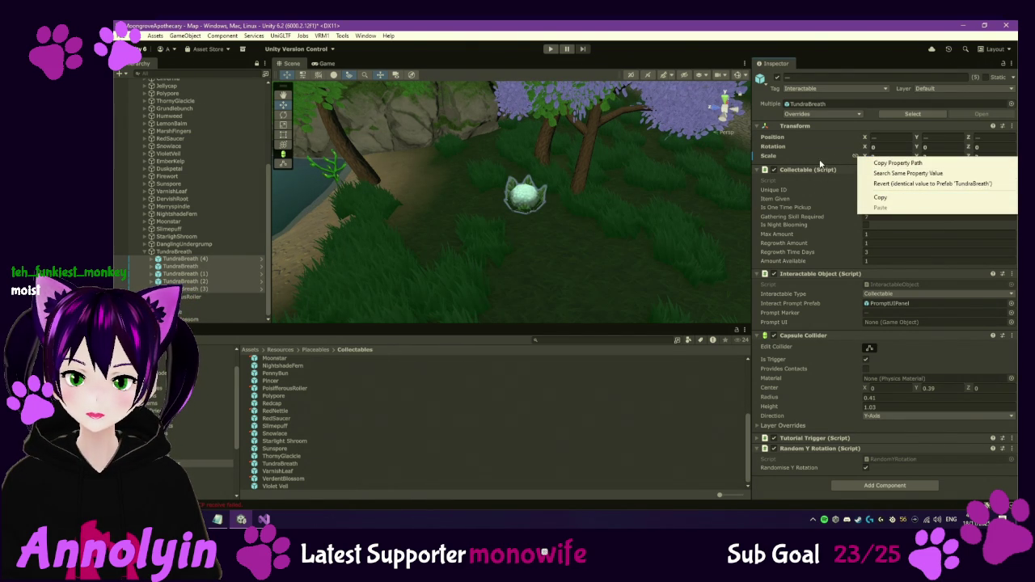
click(877, 185)
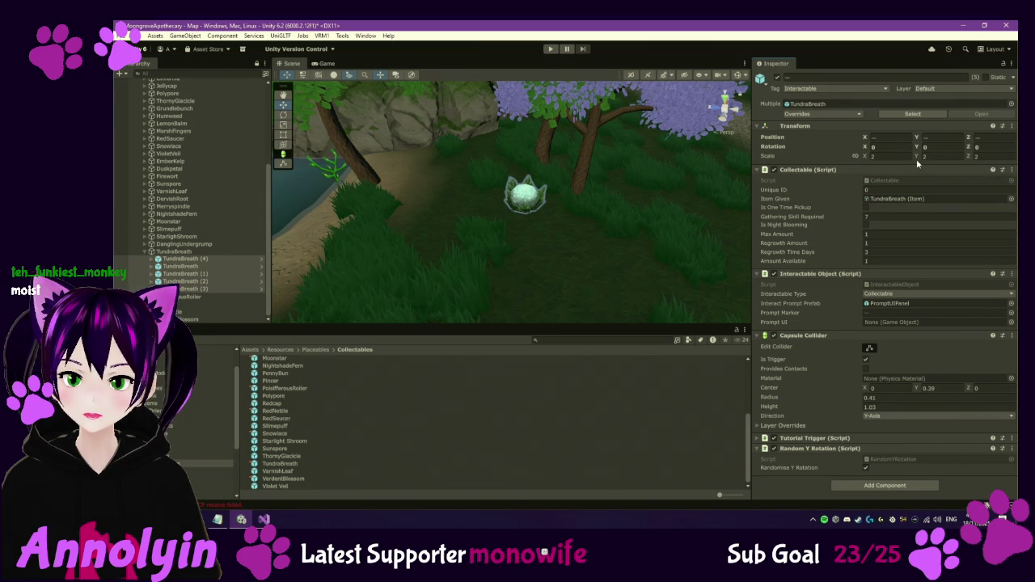
click(215, 259)
Move TundraBreath (4) to a new spot and lift TundraBreath (3) to X -21.13, Y -0.39, Z -75.24.
double_click(215, 262)
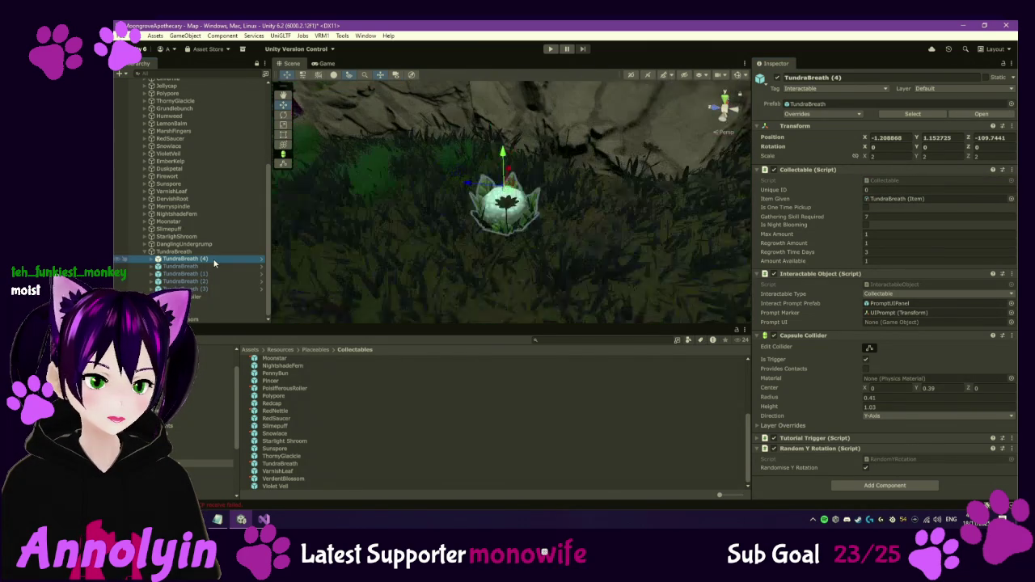
mouse_move(508, 207)
mouse_down()
mouse_move(444, 153)
mouse_move(432, 131)
mouse_up()
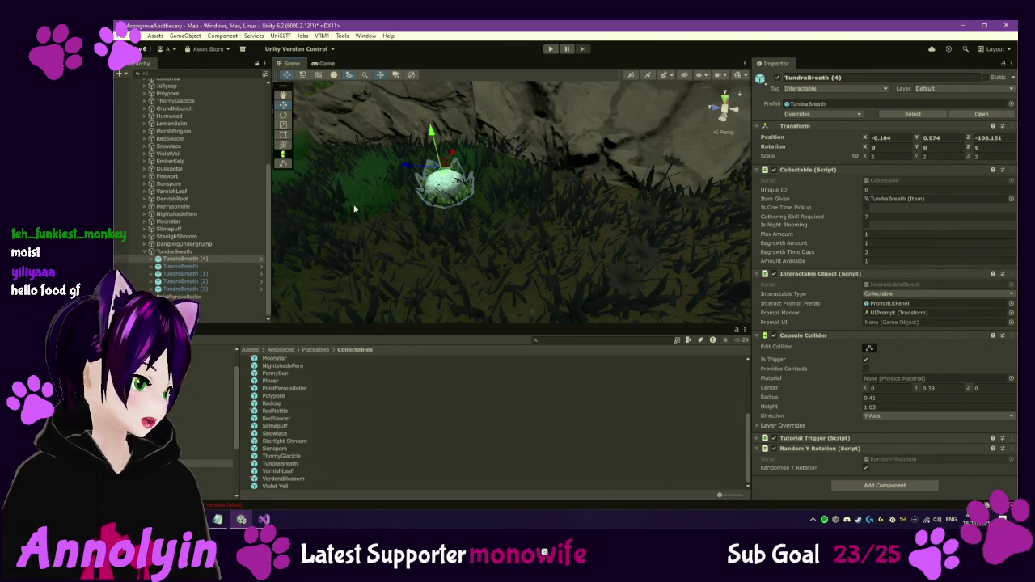
double_click(194, 289)
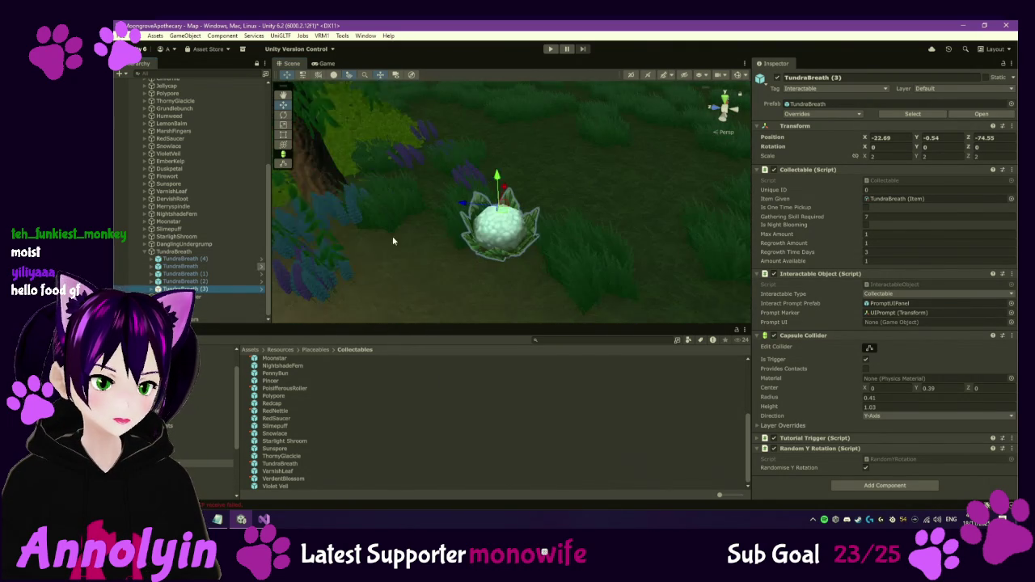
mouse_move(519, 206)
mouse_down()
mouse_move(511, 196)
mouse_move(553, 163)
mouse_move(550, 188)
mouse_move(546, 164)
mouse_up()
drag(555, 128, 555, 127)
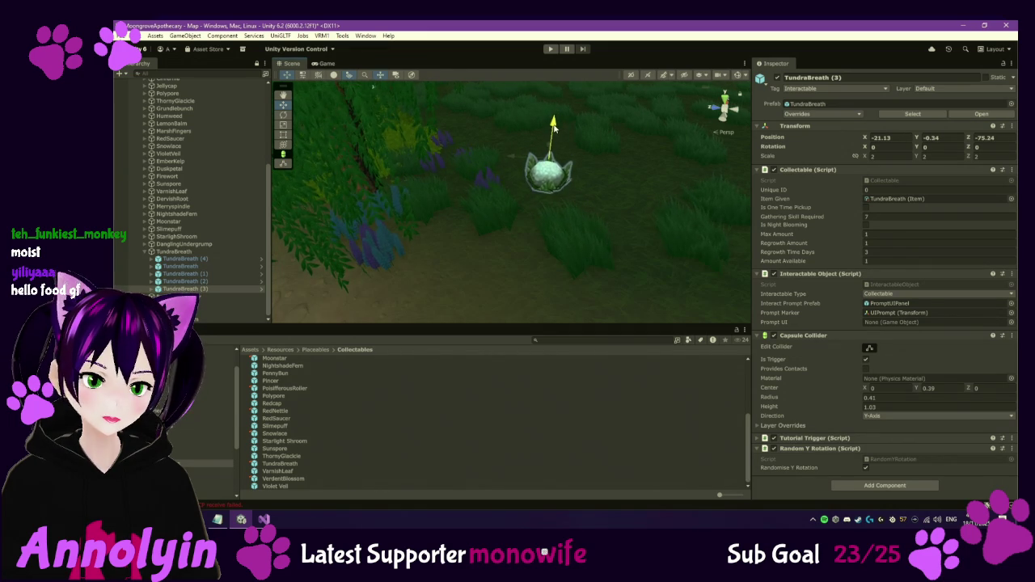
click(146, 252)
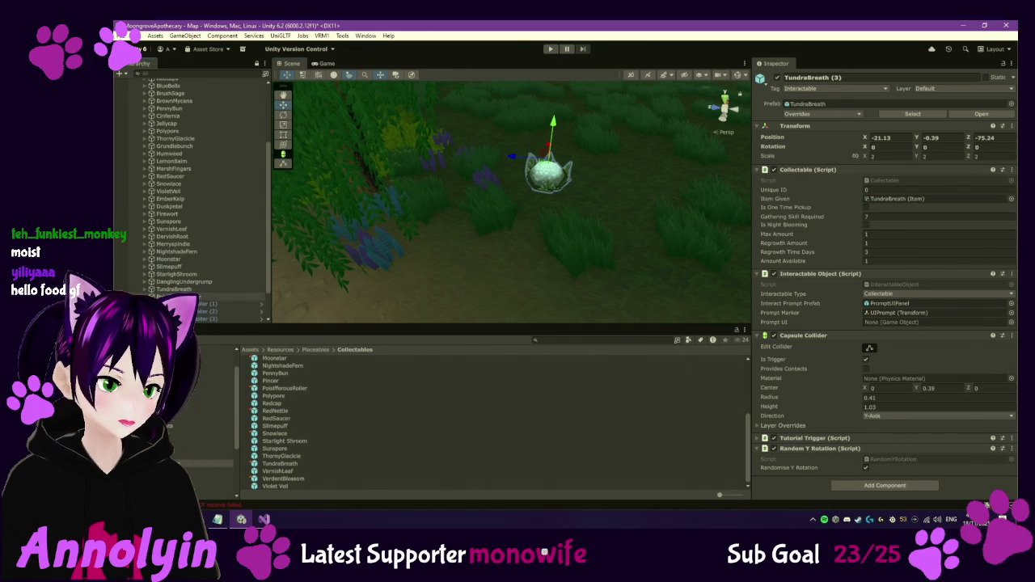
Change the PoisifferousRoller prefab's scale from 1.88 to X 2, Y 2.3, Z 2.5.
key(f)
mouse_move(410, 225)
mouse_down()
mouse_move(532, 191)
mouse_move(324, 265)
mouse_up()
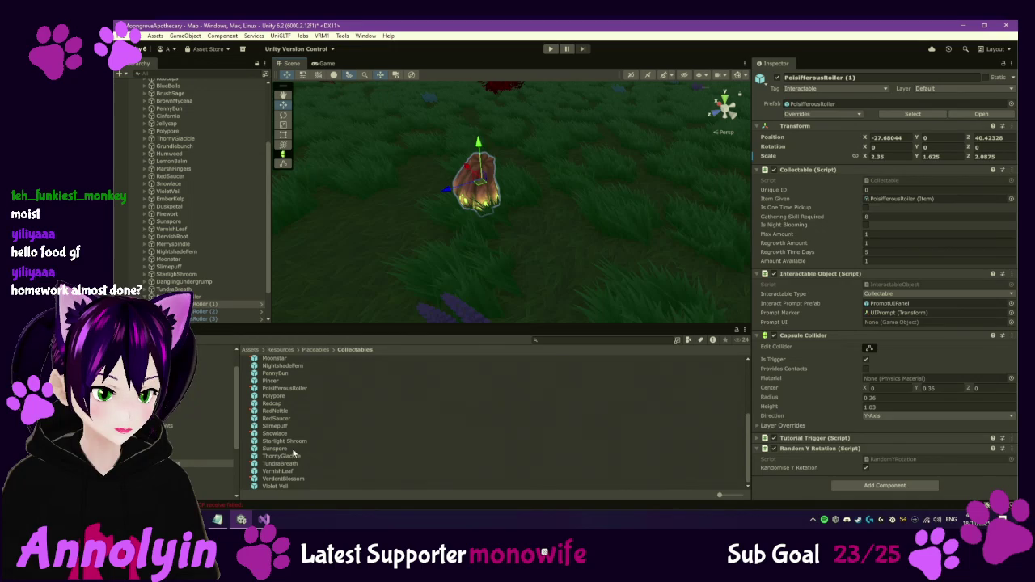
click(285, 389)
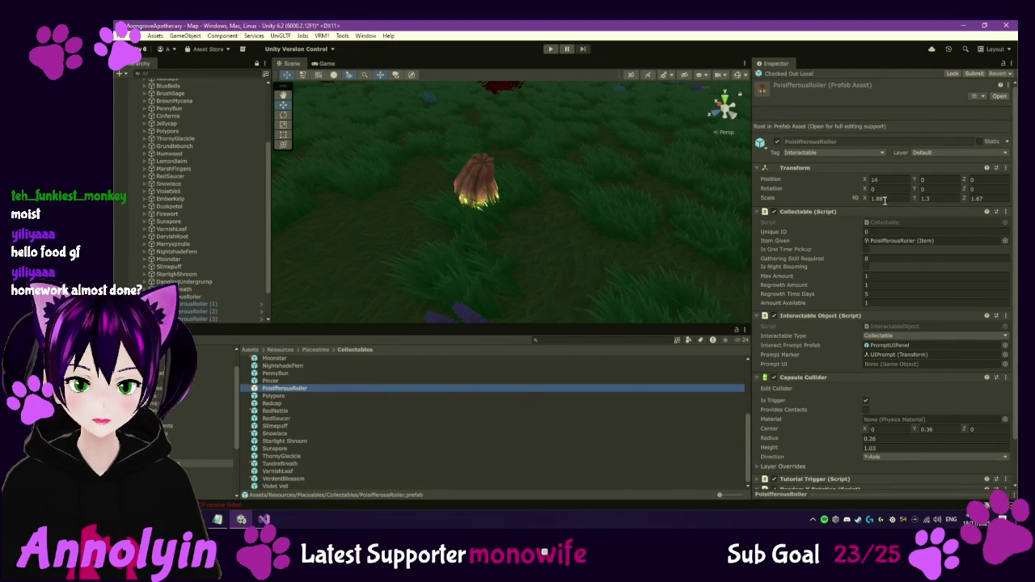
click(903, 199)
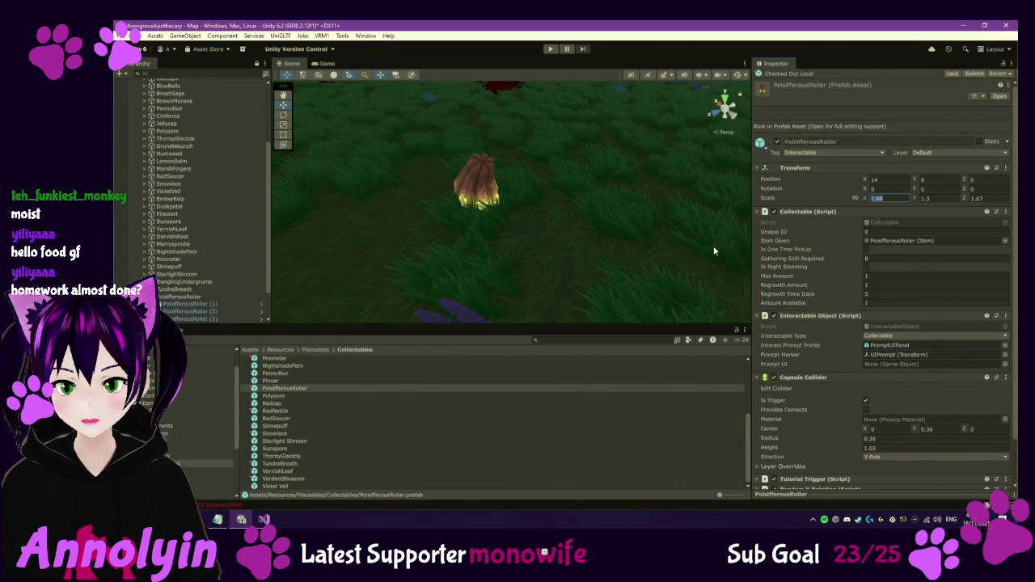
text(2)
key(Tab)
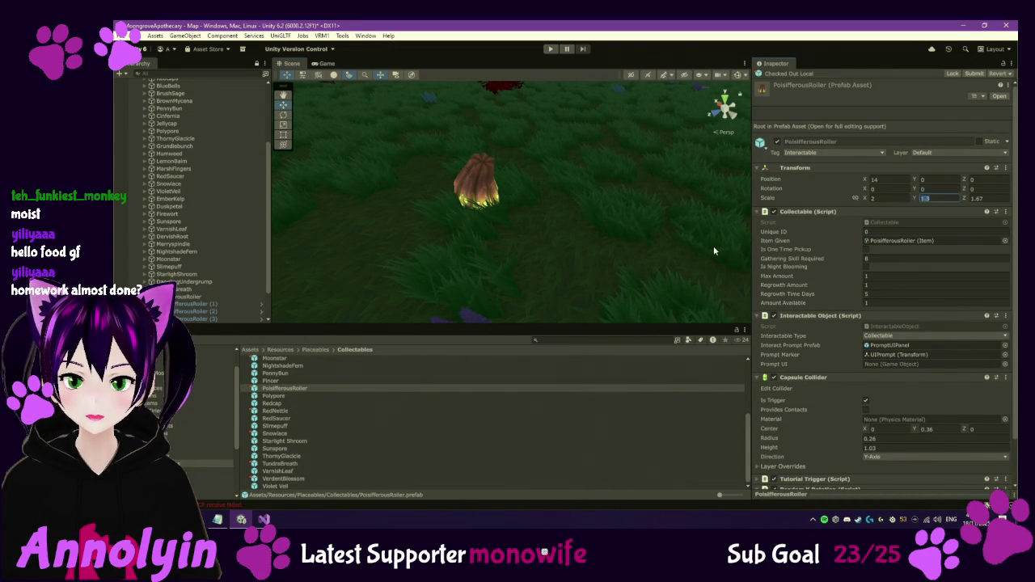
text(2.3)
key(Tab)
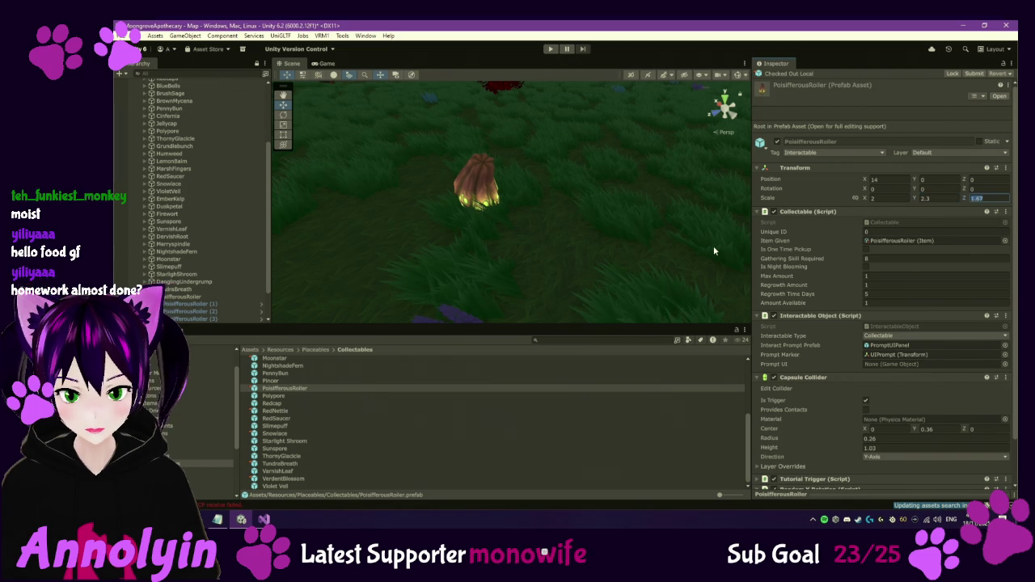
text(2.5)
click(212, 304)
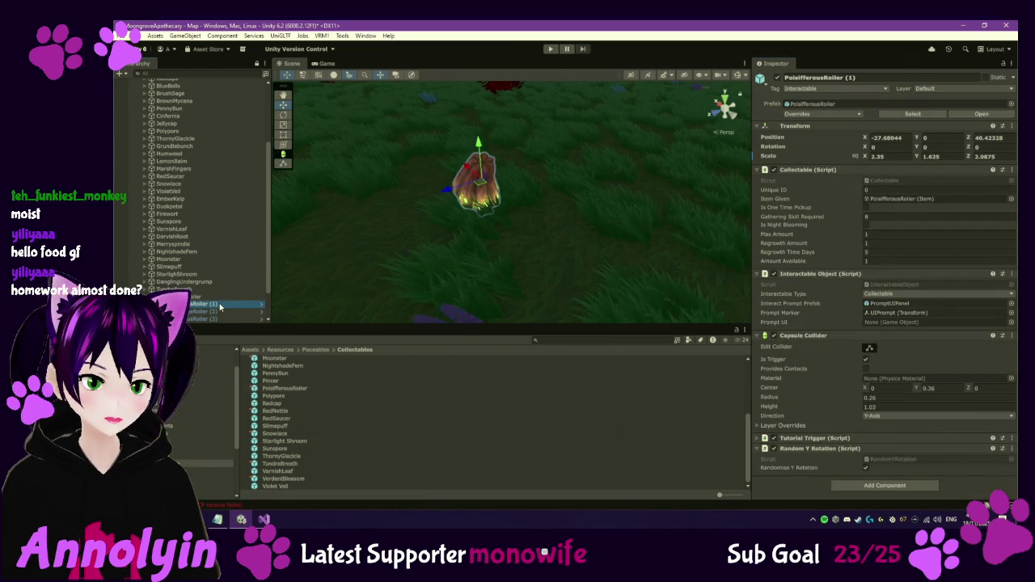
Revert the five PoisifferousRoller instances' scale override so they inherit 2, 2.3, 2.5.
scroll(231, 299, down, 1)
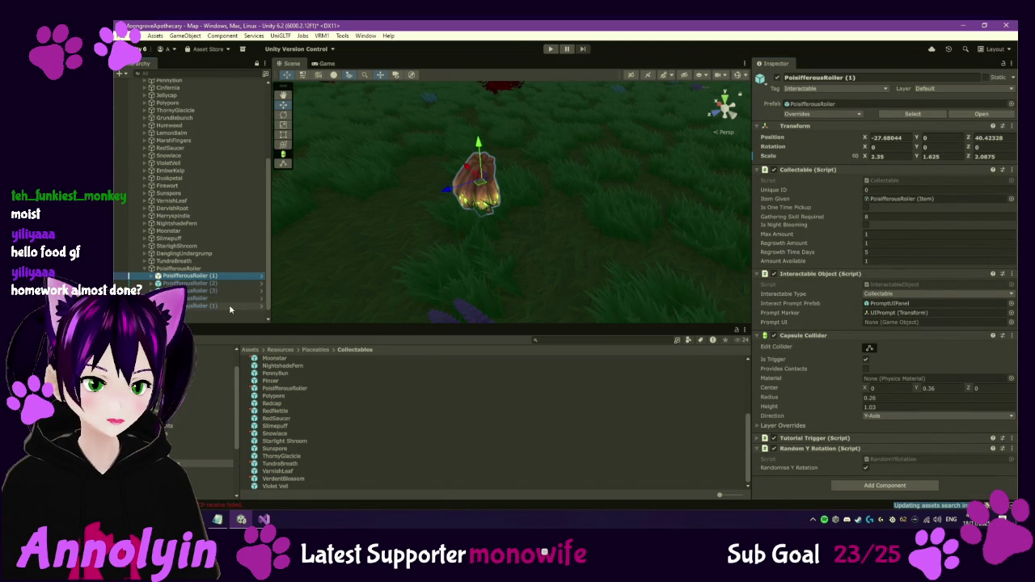
shift+click(229, 305)
right_click(866, 158)
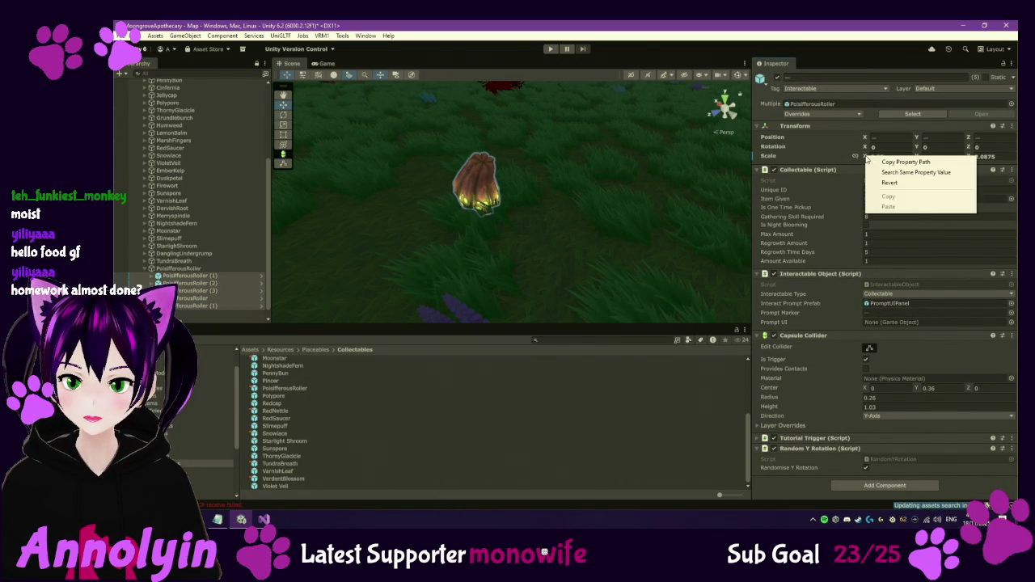
click(915, 186)
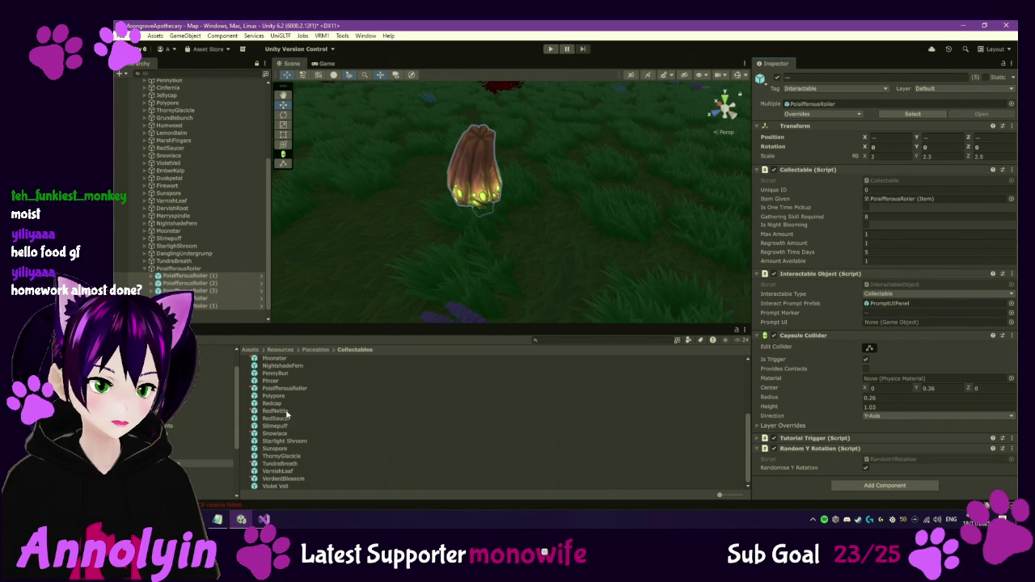
click(283, 388)
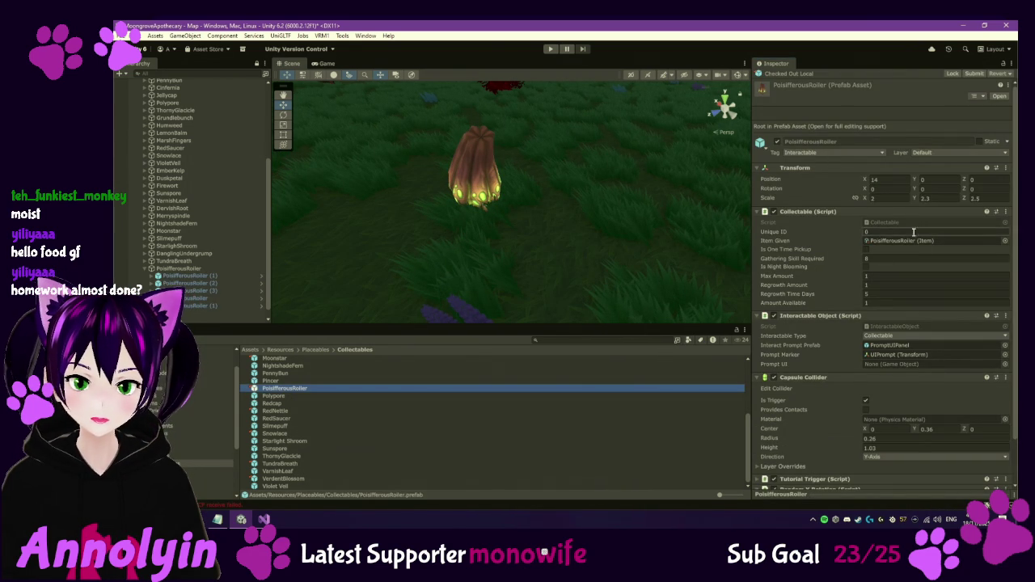
Set the PoisifferousRoller prefab's X scale to 2.5 and lower PoisifferousRoller (1) slightly into the ground.
click(890, 199)
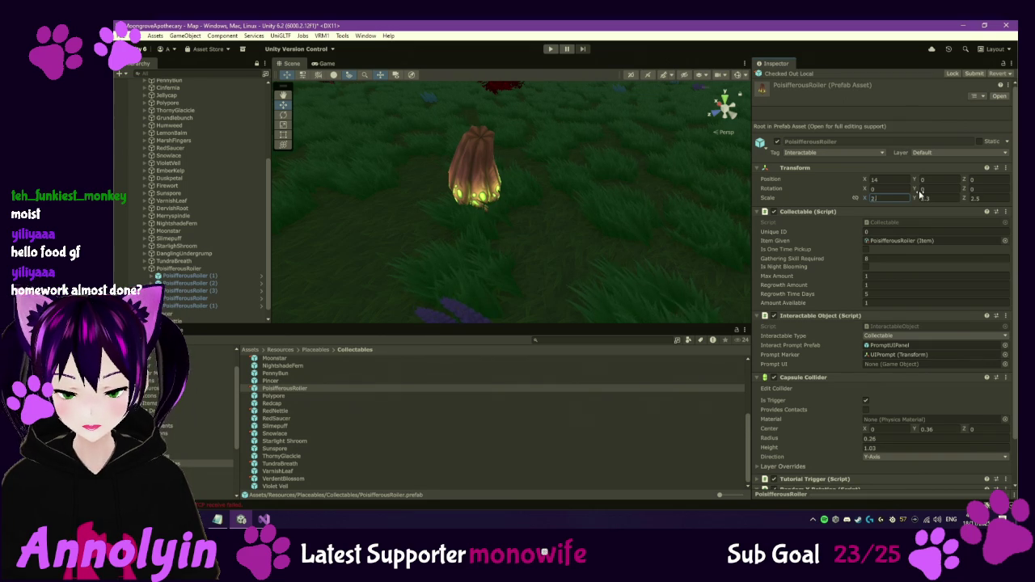
text(.5)
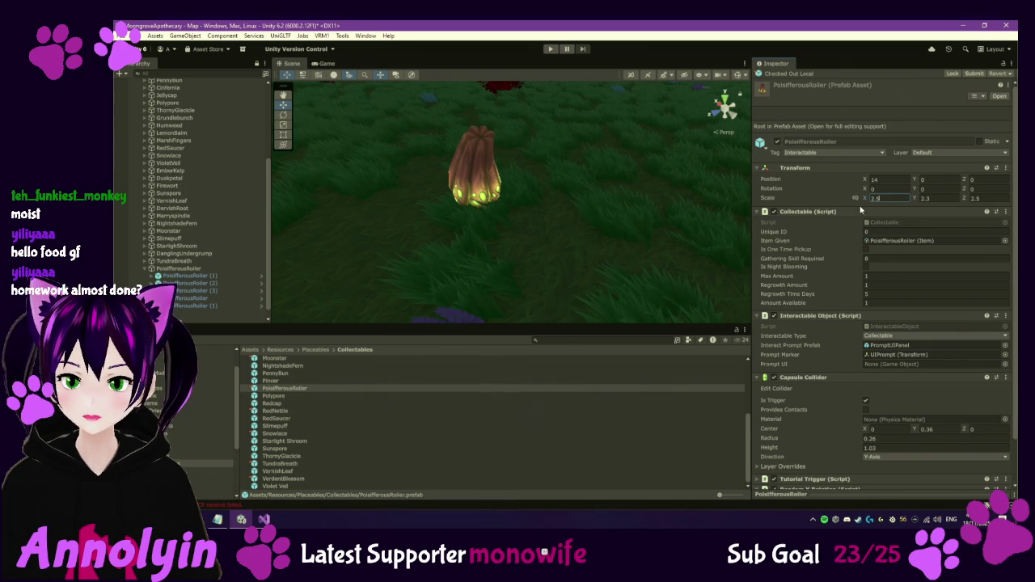
click(200, 276)
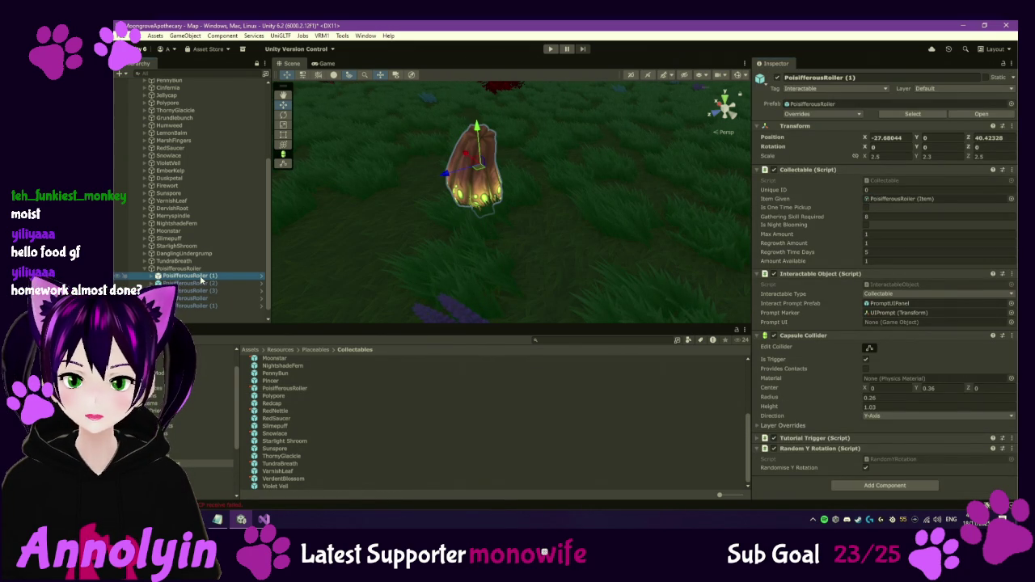
shift+click(203, 306)
mouse_move(364, 227)
mouse_down()
mouse_move(404, 209)
mouse_move(405, 228)
mouse_up()
double_click(208, 276)
mouse_move(512, 171)
mouse_down()
mouse_move(518, 193)
mouse_move(491, 159)
mouse_move(522, 162)
mouse_move(522, 180)
mouse_up()
Move PoisifferousRoller (3) to a new spot and inspect the original roller's surroundings.
double_click(206, 283)
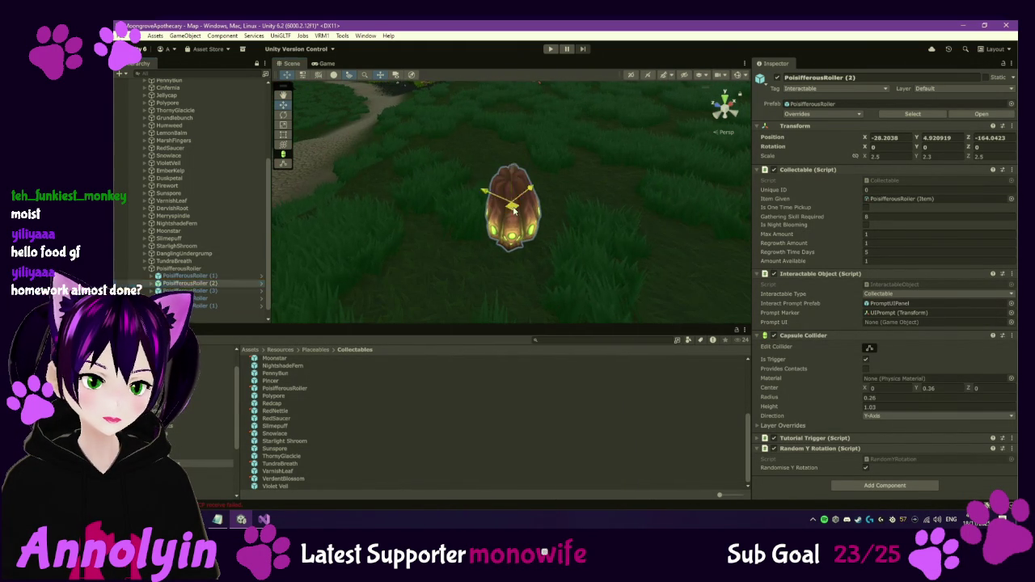
double_click(190, 290)
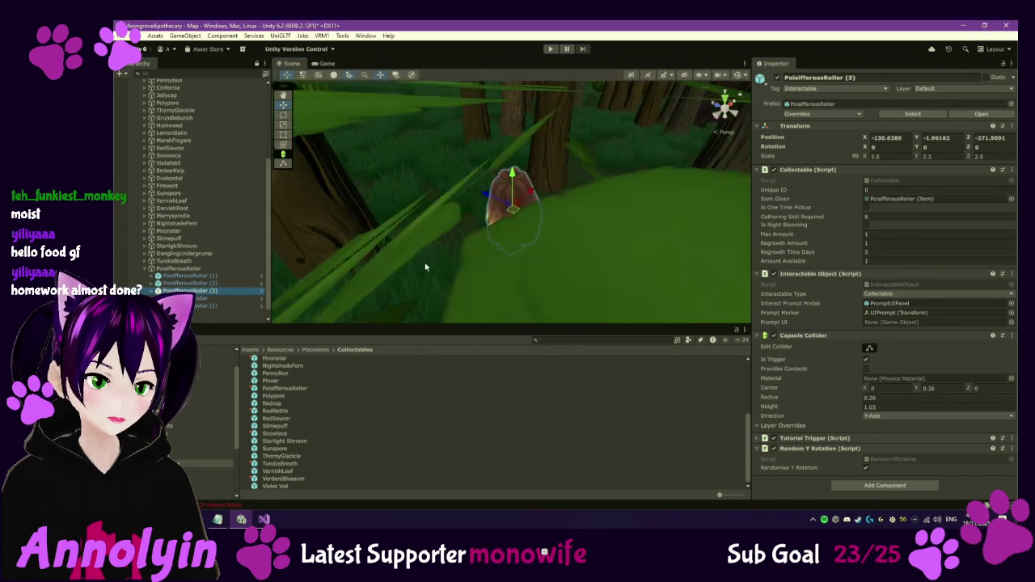
drag(509, 207, 611, 210)
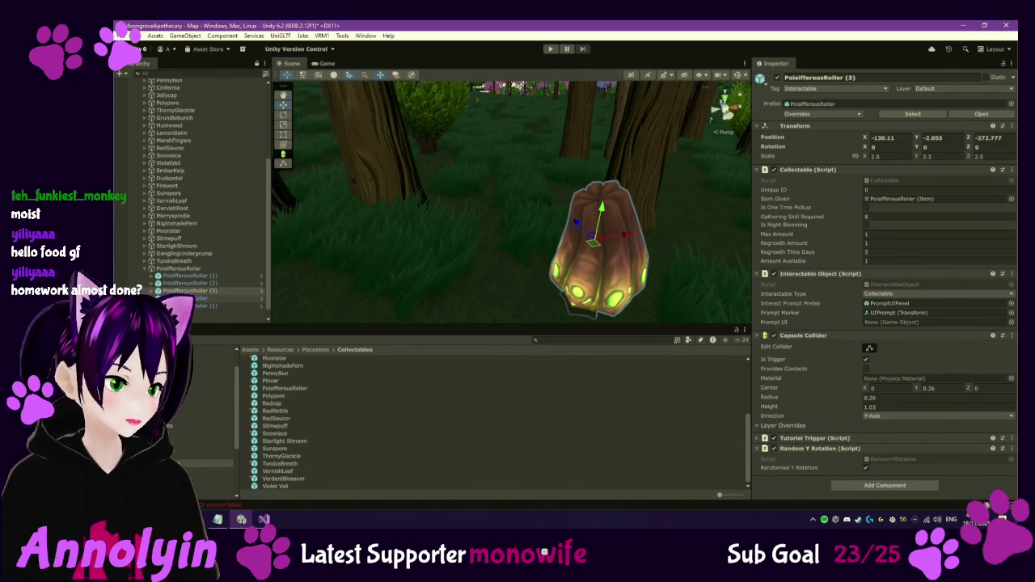
double_click(194, 299)
mouse_move(523, 241)
mouse_down()
mouse_move(593, 320)
mouse_move(586, 278)
mouse_move(493, 184)
mouse_up()
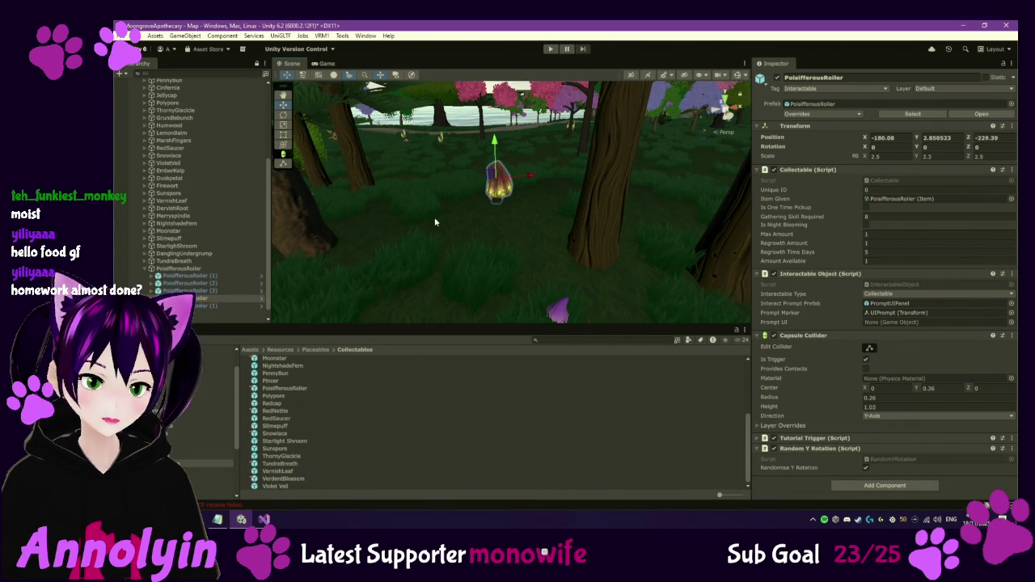
Slide PoisifferousRoller (1) along the ground to X -230.18, Y -0.19, Z -163.87.
double_click(202, 306)
mouse_move(569, 268)
mouse_down()
mouse_move(605, 260)
mouse_move(596, 269)
mouse_move(619, 239)
mouse_up()
mouse_move(484, 143)
mouse_down()
mouse_move(624, 144)
mouse_move(623, 166)
mouse_move(638, 111)
mouse_up()
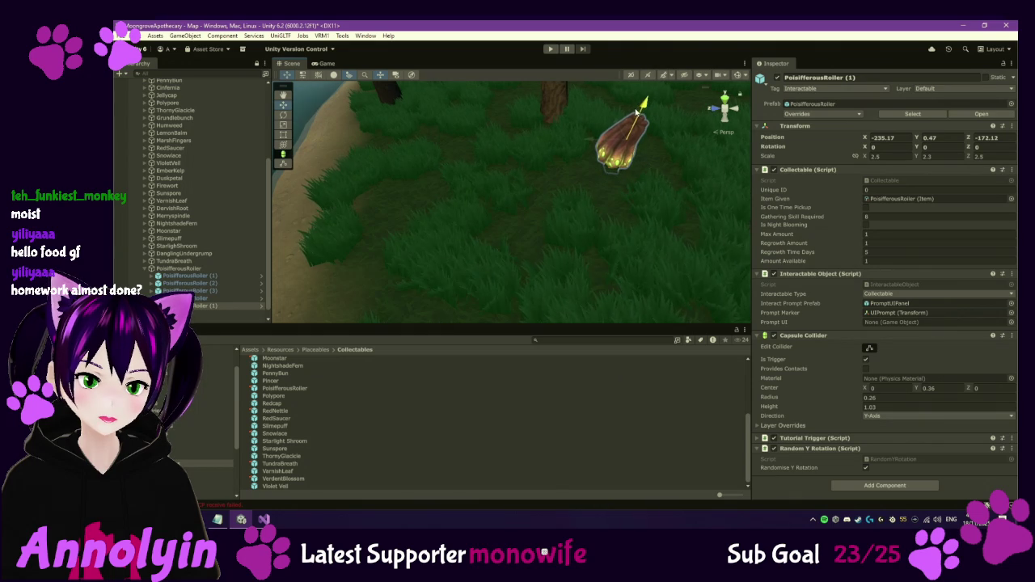
scroll(659, 193, down, 10)
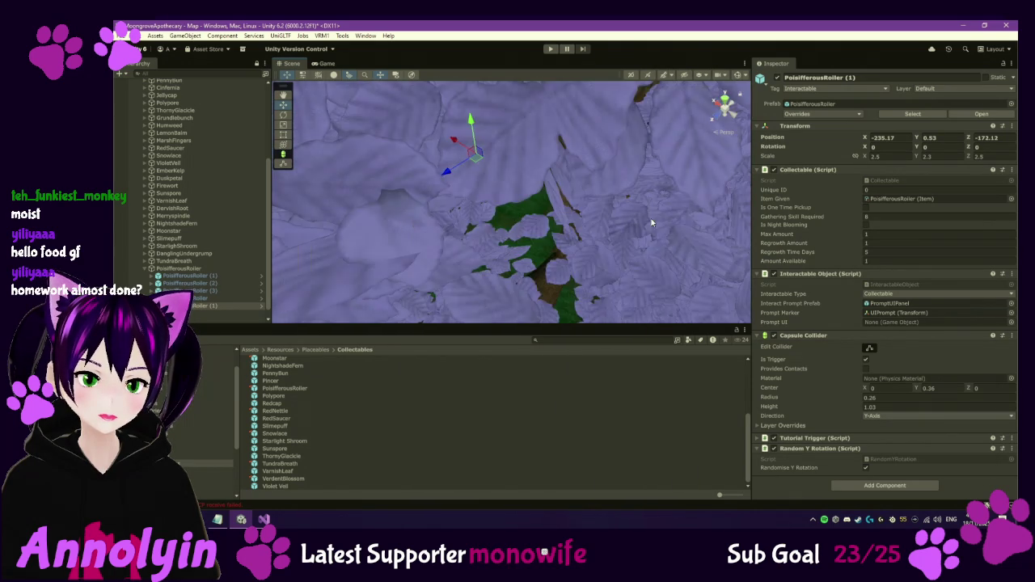
scroll(651, 216, up, 10)
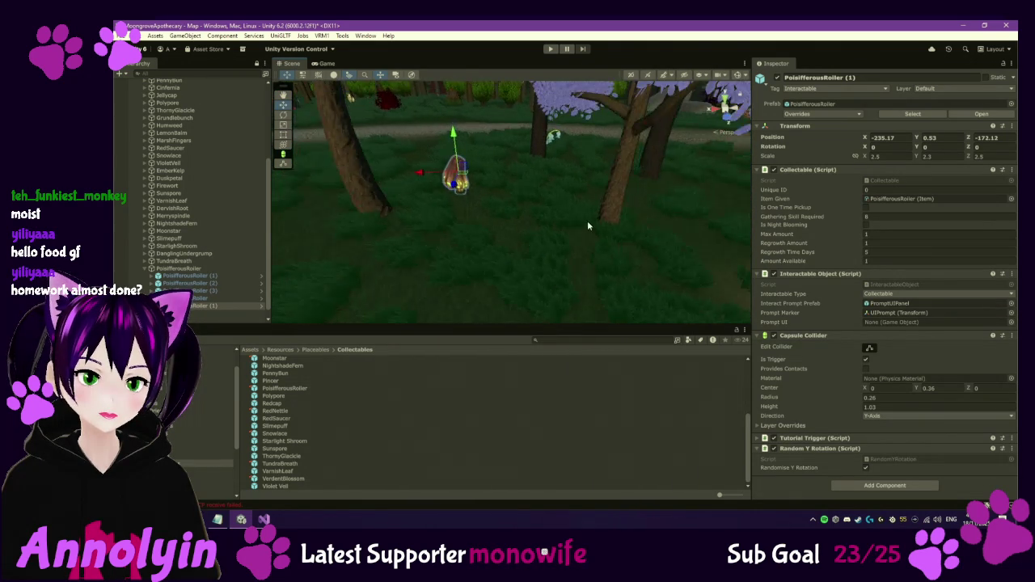
mouse_move(577, 241)
mouse_down()
mouse_move(520, 192)
mouse_move(451, 260)
mouse_move(396, 270)
mouse_move(391, 230)
mouse_move(405, 239)
mouse_up()
scroll(194, 202, up, 2)
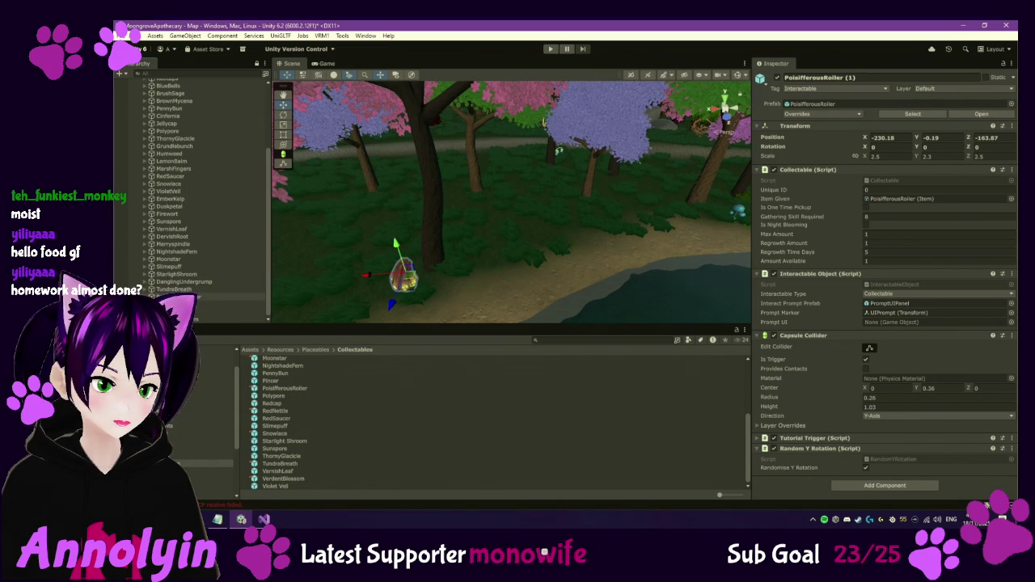
drag(270, 380, 227, 297)
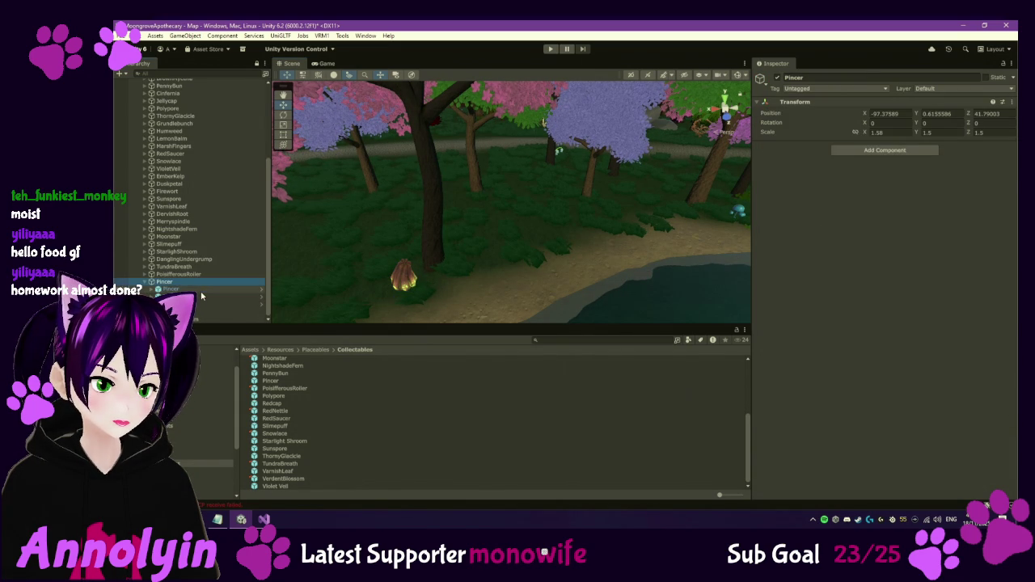
Frame Pincer, Pincer (1) and Pincer (2) one after another in the scene.
click(202, 291)
key(f)
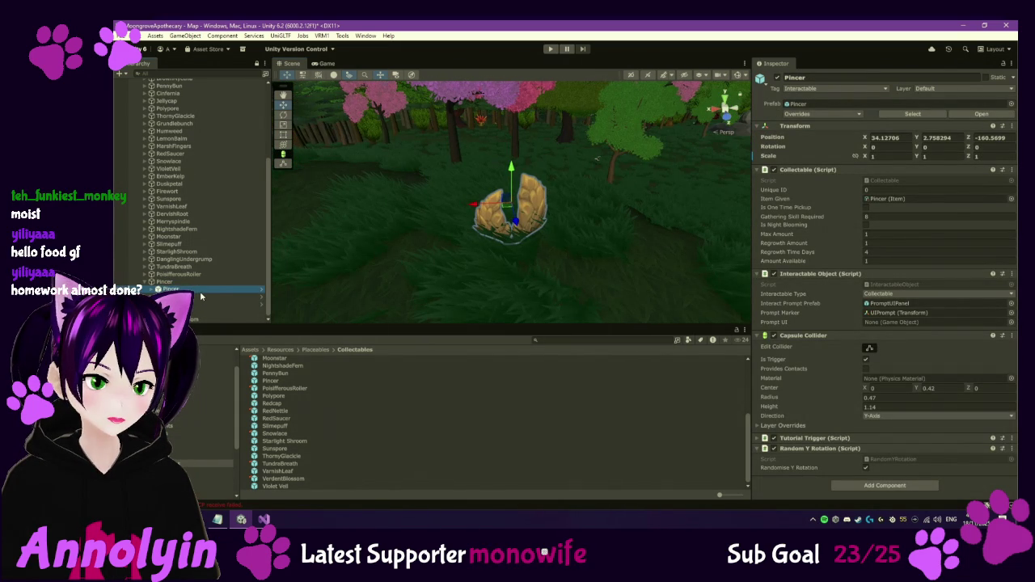
key(ctrl+d)
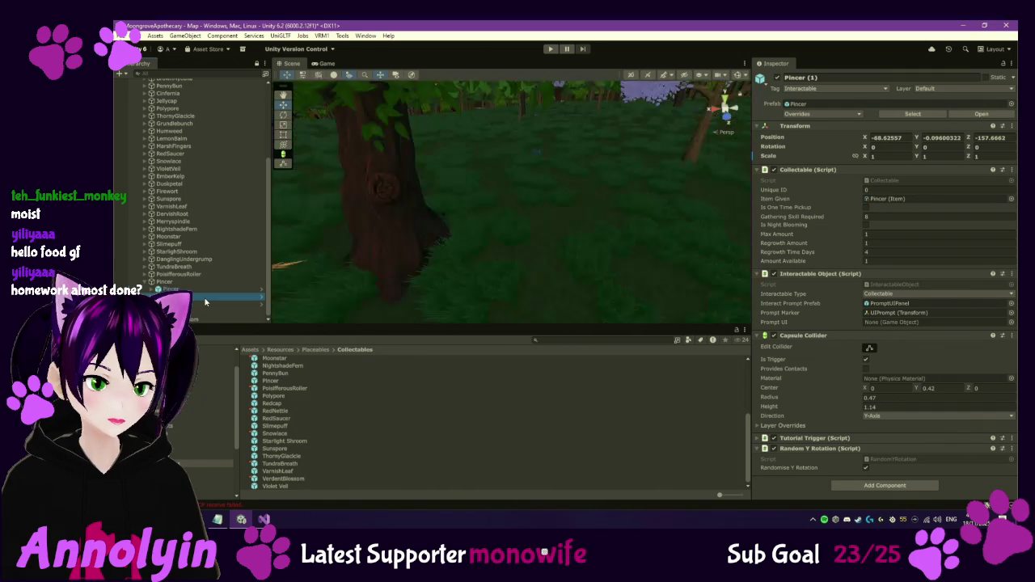
key(f)
key(ctrl+d)
key(f)
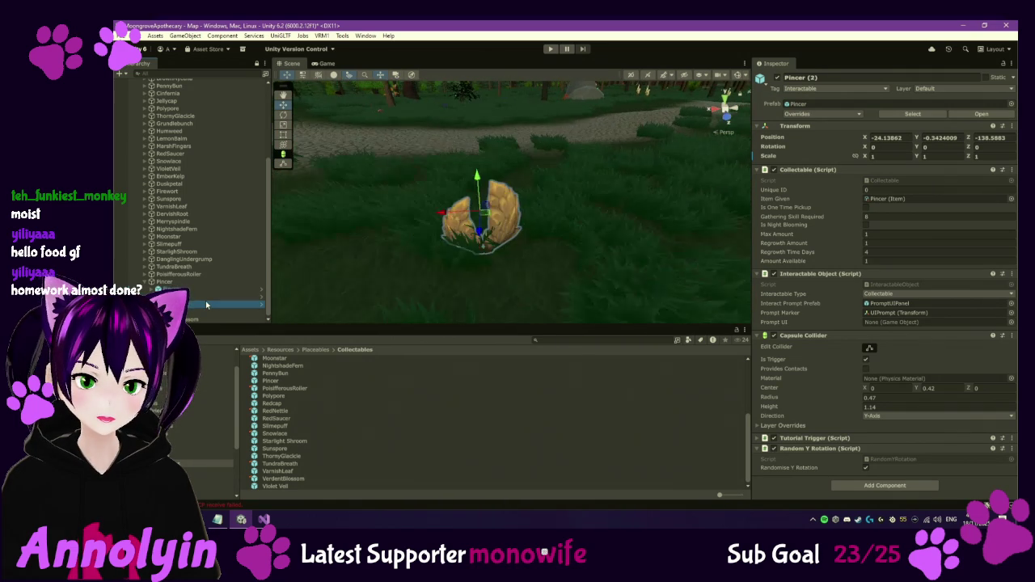
Check out the Pincer prefab and enter its enlarged scale values.
click(276, 381)
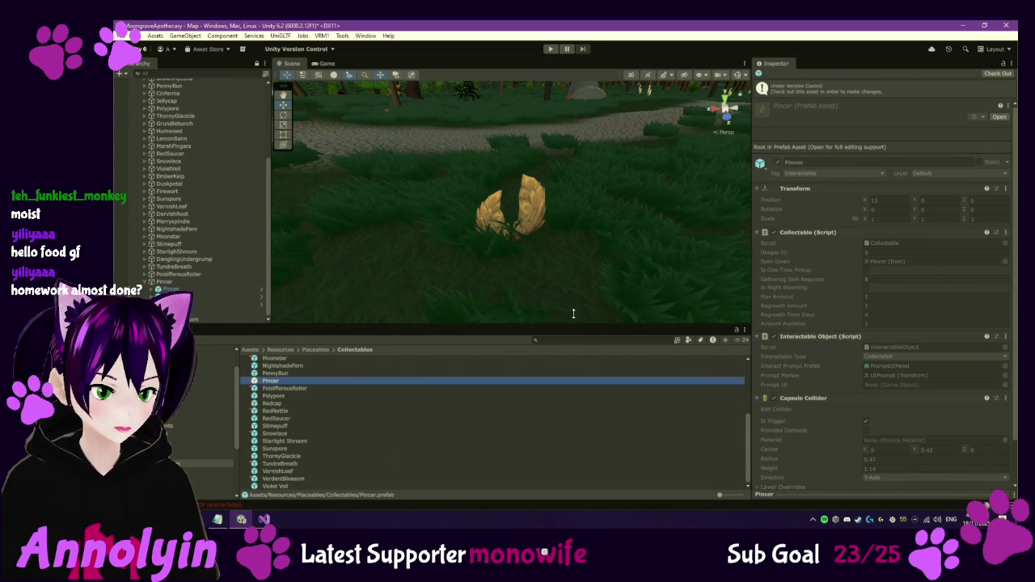
click(1000, 73)
text(3)
key(Tab)
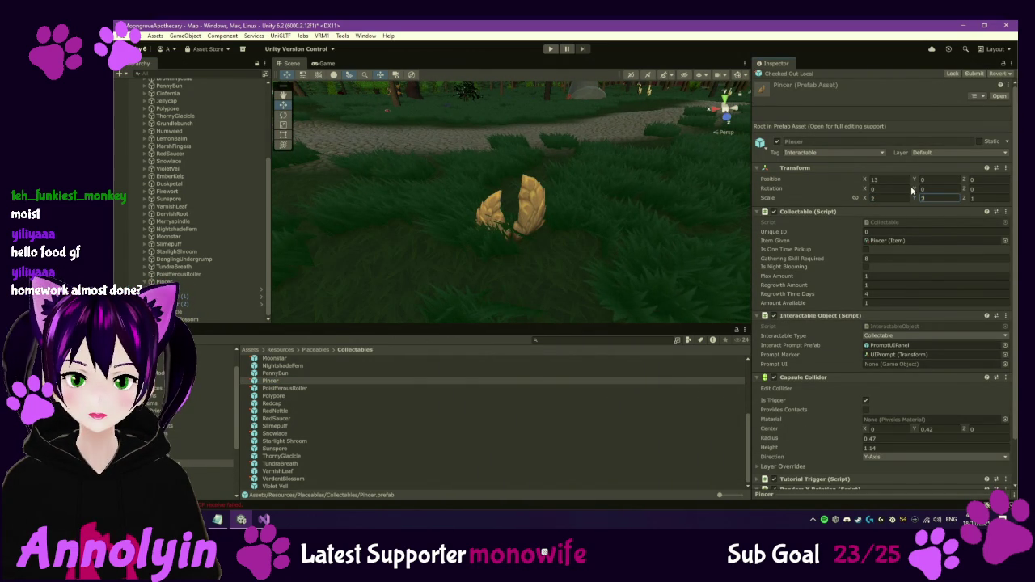
key(Tab)
text(2)
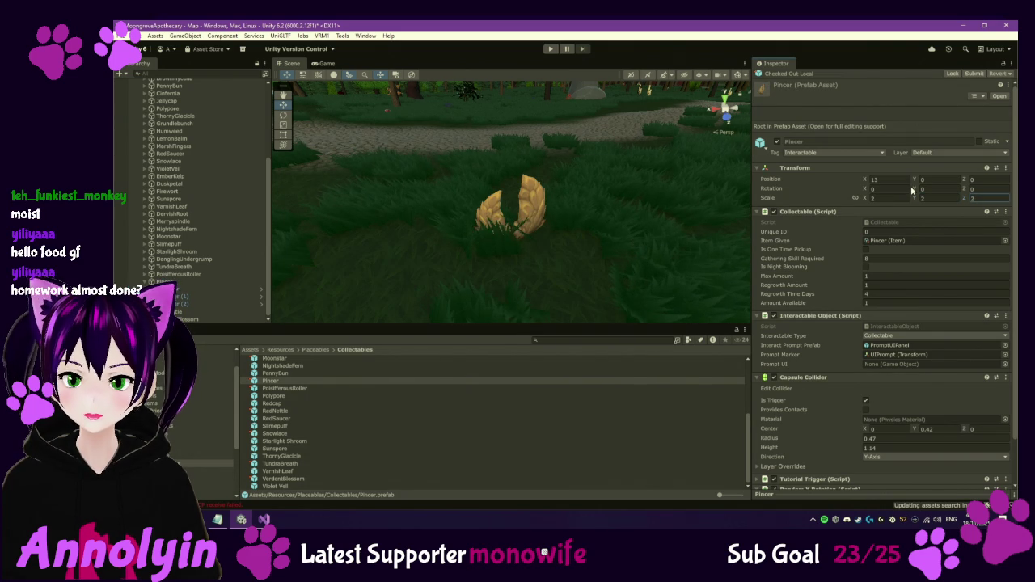
Revert the three placed Pincers' scale override so they use the prefab's size.
click(170, 289)
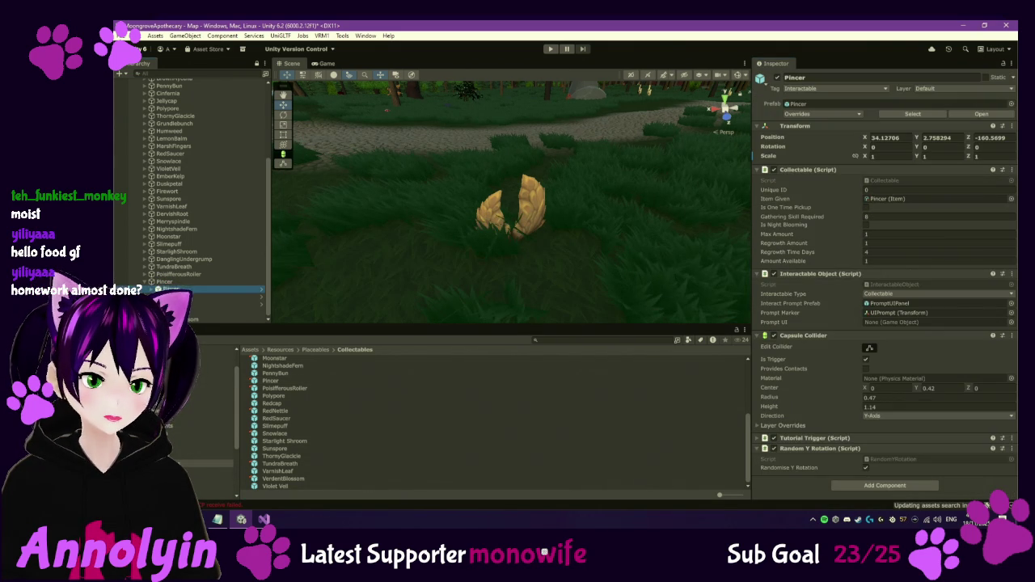
shift+click(186, 303)
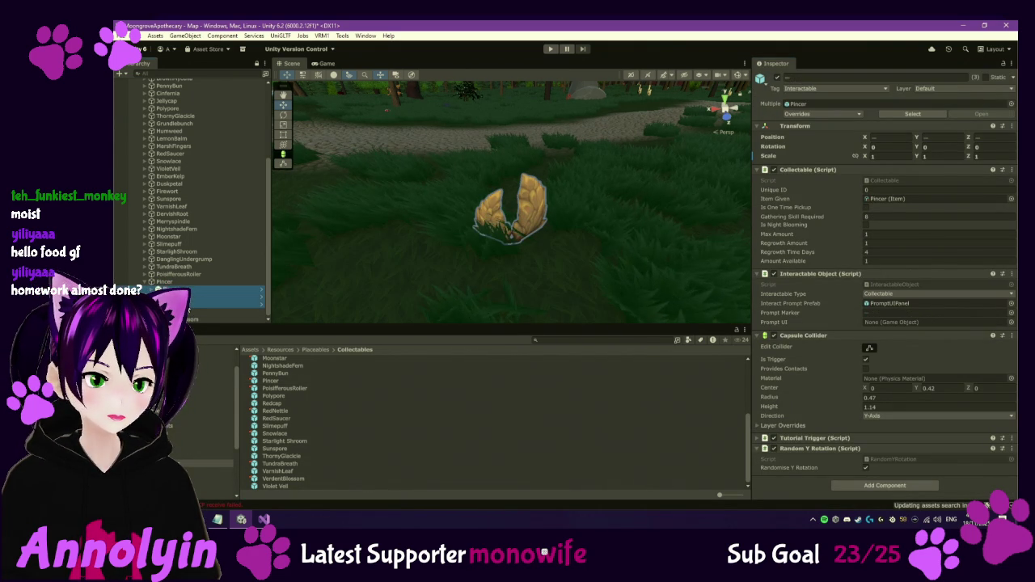
right_click(876, 165)
click(889, 186)
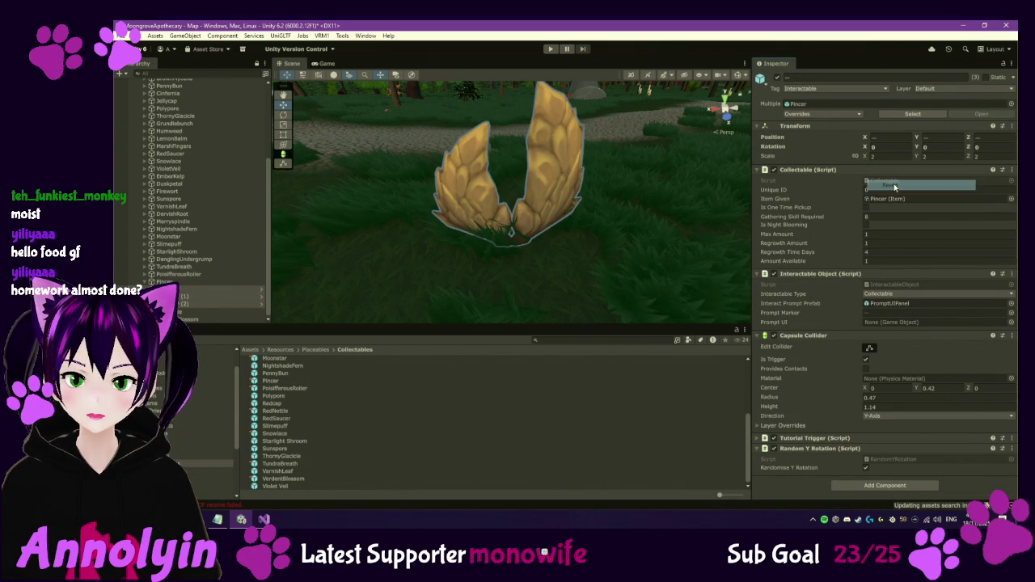
mouse_move(569, 200)
mouse_down()
mouse_move(541, 231)
mouse_move(608, 271)
mouse_move(640, 312)
mouse_up()
scroll(195, 194, up, 1)
click(202, 311)
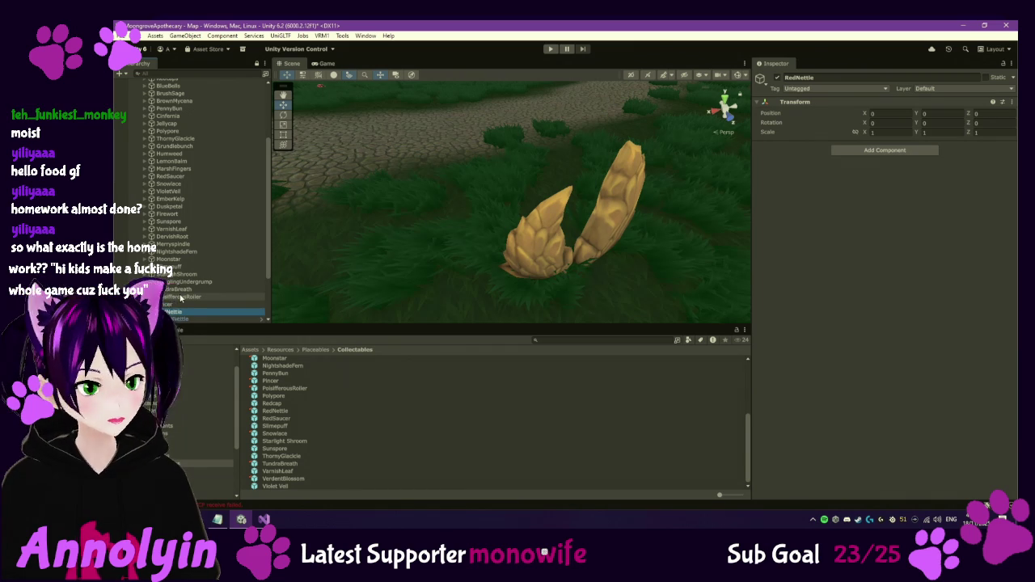
scroll(462, 251, down, 2)
mouse_move(462, 251)
mouse_down()
mouse_move(499, 251)
mouse_move(548, 208)
mouse_move(534, 198)
mouse_move(606, 242)
mouse_up()
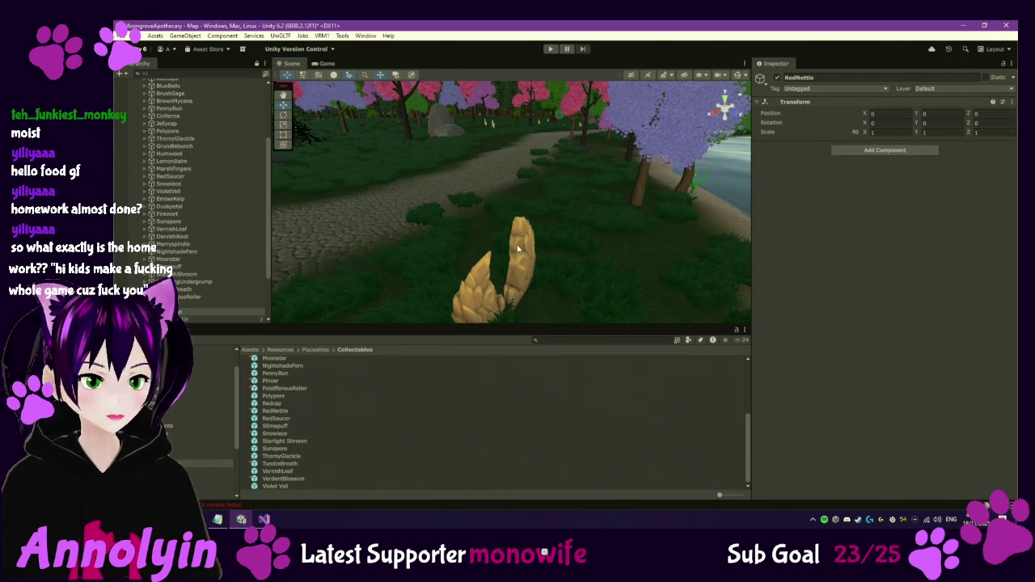
scroll(214, 250, down, 3)
double_click(195, 268)
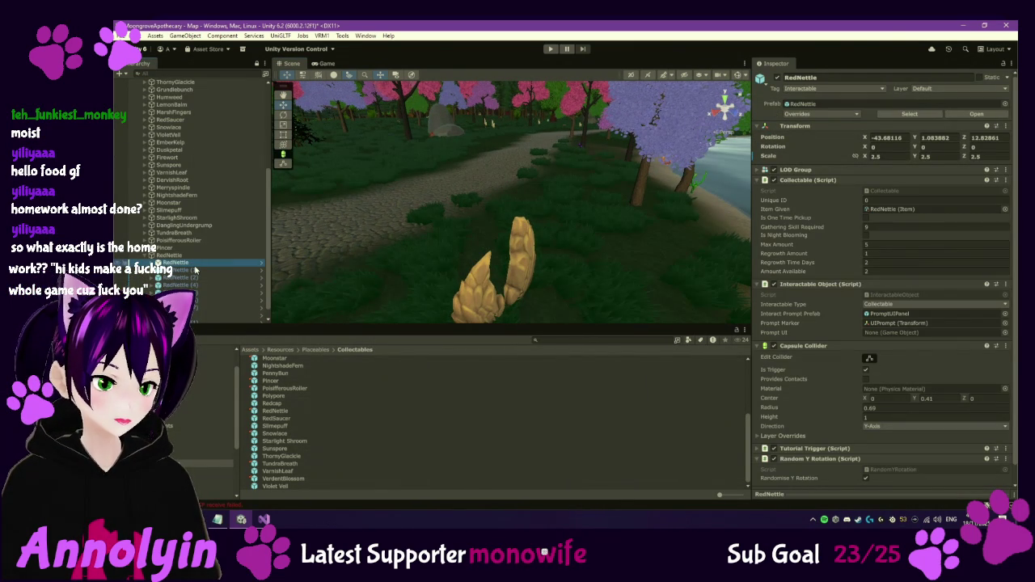
Raise RedNettle (1) among the trees to X -211.97, Y 2.73, Z -217.04.
click(199, 270)
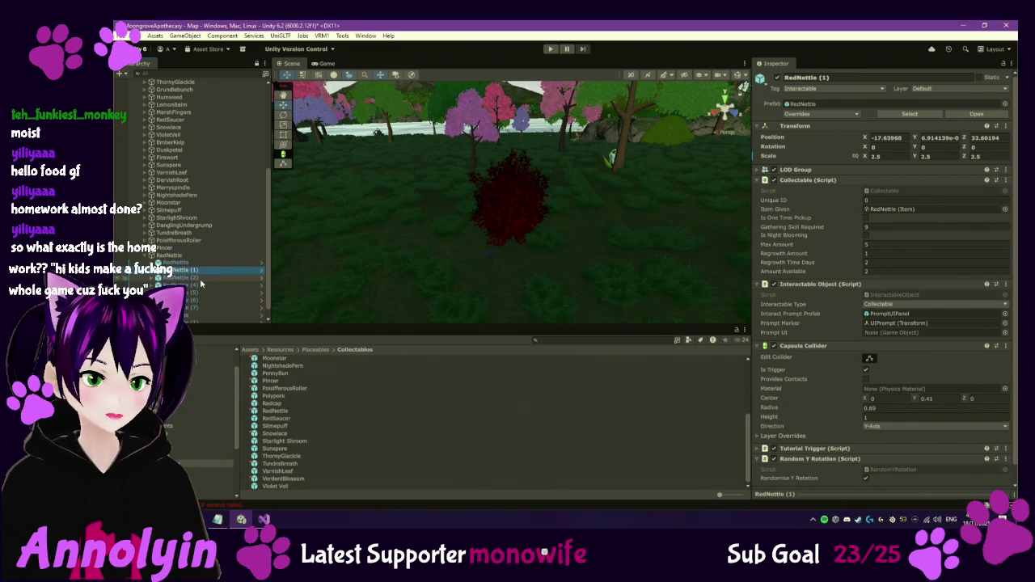
key(f)
double_click(225, 305)
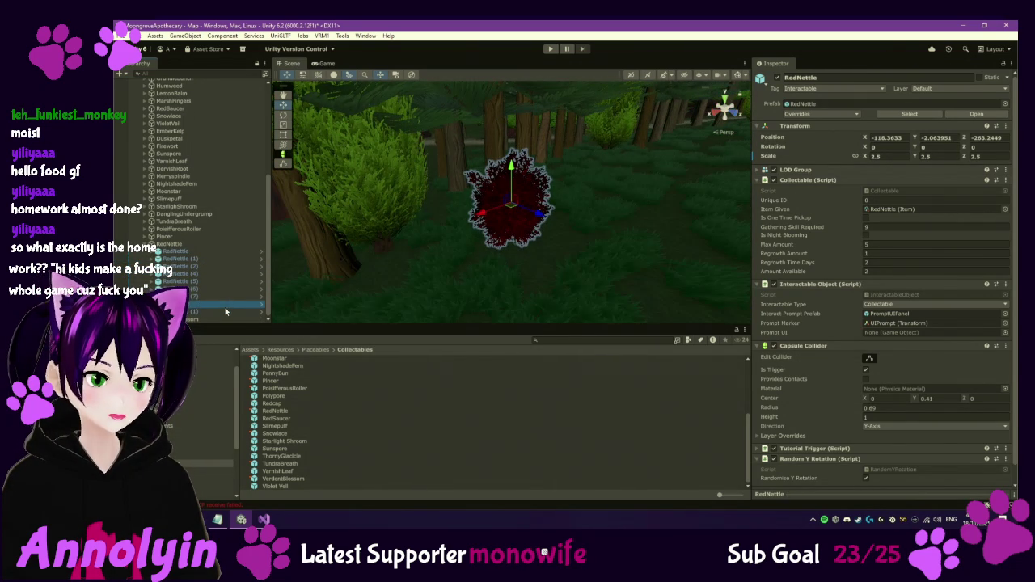
double_click(225, 312)
mouse_move(527, 210)
mouse_down()
mouse_move(566, 207)
mouse_move(561, 159)
mouse_up()
scroll(180, 268, up, 4)
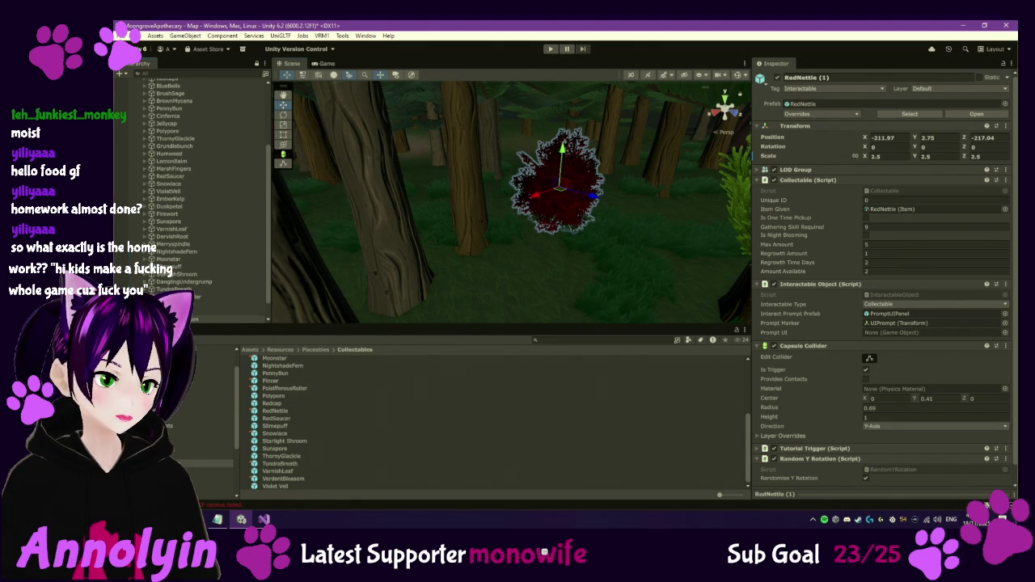
scroll(200, 302, down, 2)
double_click(200, 297)
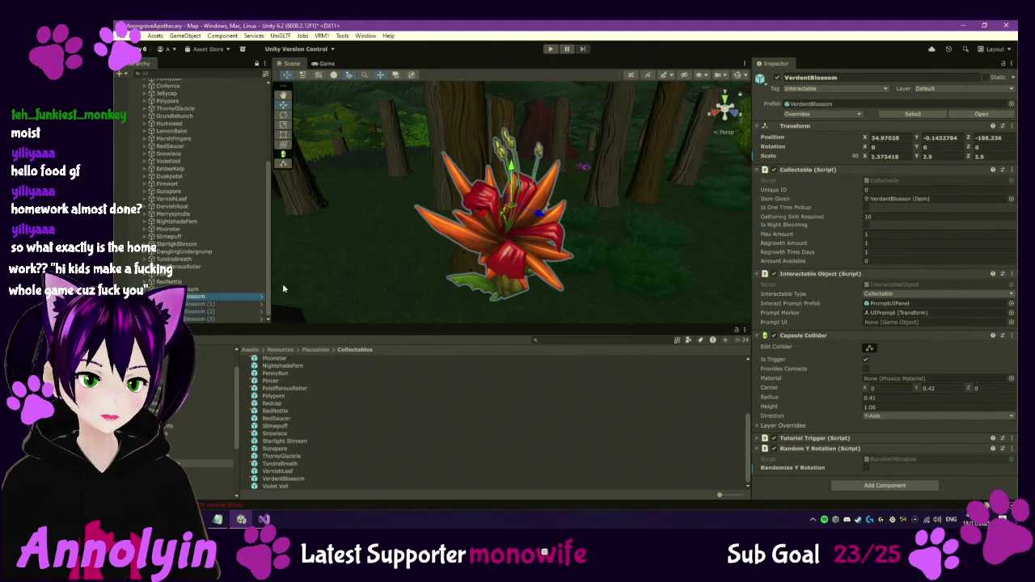
Move VerdentBlossom (1) onto open ground, turn it about 44 degrees, and lower it slightly.
double_click(200, 304)
mouse_move(526, 241)
mouse_down()
mouse_move(485, 230)
mouse_move(469, 192)
mouse_up()
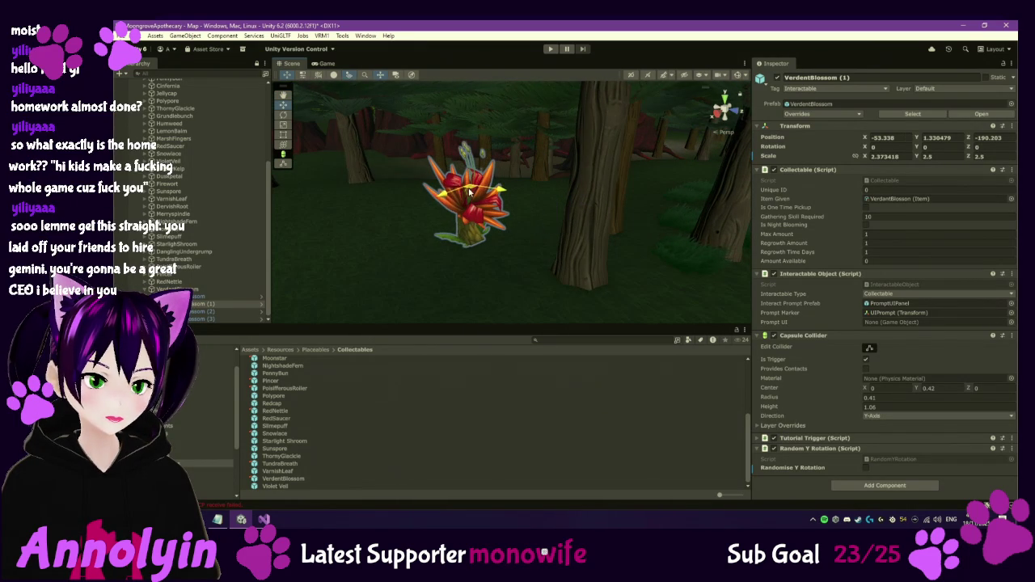
click(284, 115)
drag(477, 198, 434, 216)
key(w)
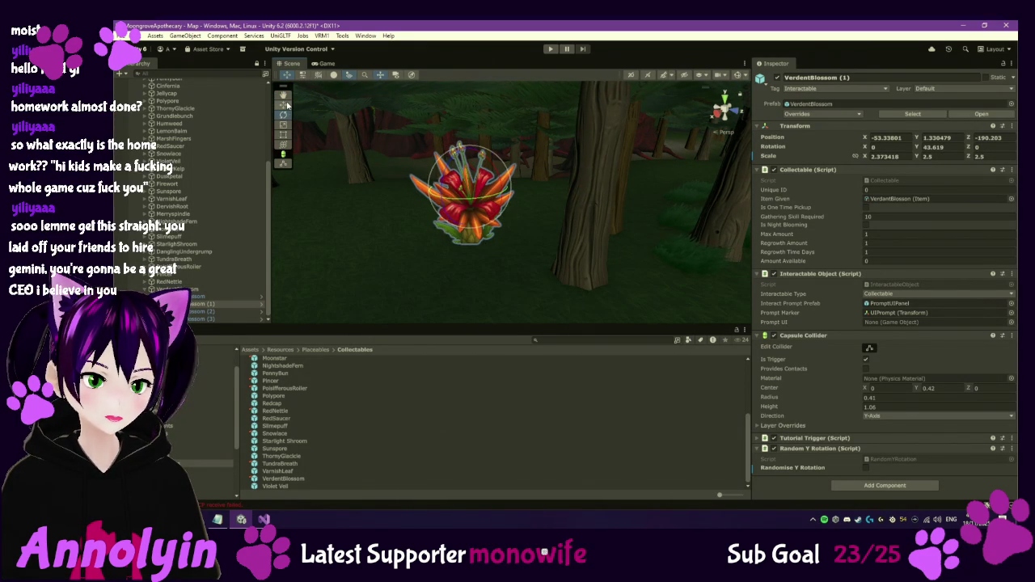
drag(467, 148, 468, 157)
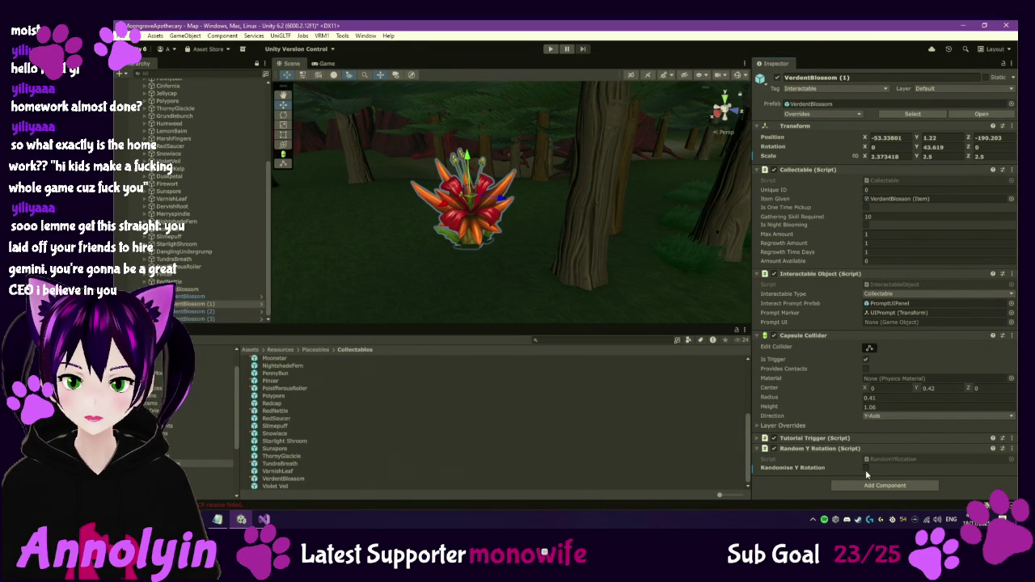
Turn the original VerdentBlossom around its vertical axis, reposition it, and sink it lower.
double_click(218, 296)
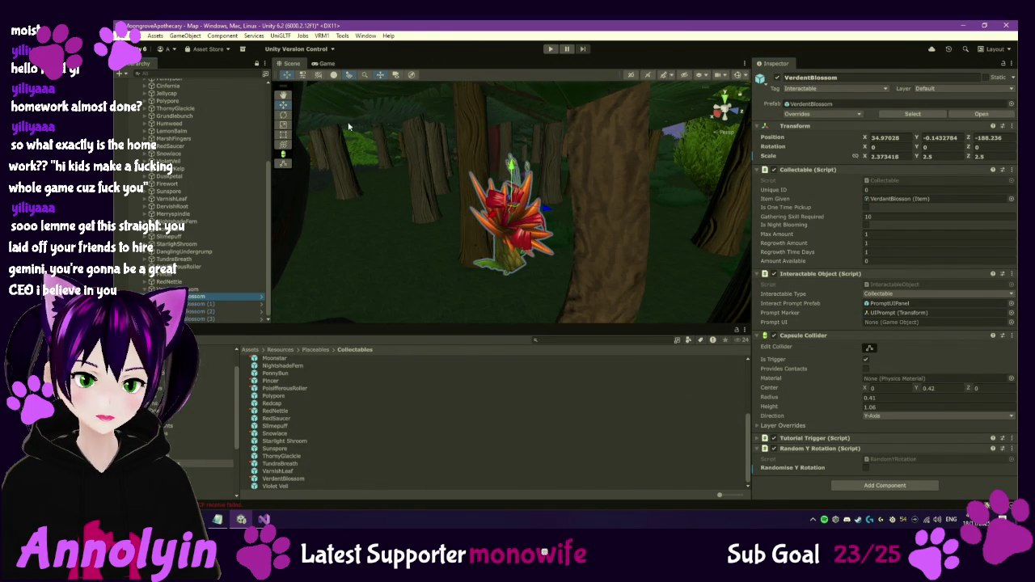
click(503, 180)
key(e)
drag(522, 170, 308, 135)
click(283, 104)
drag(513, 203, 531, 212)
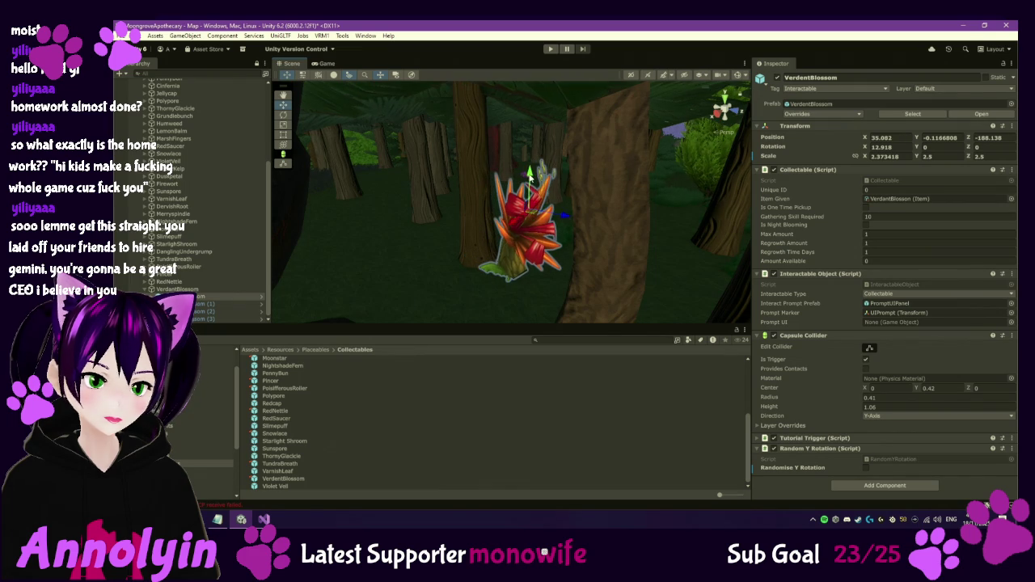
drag(532, 175, 534, 187)
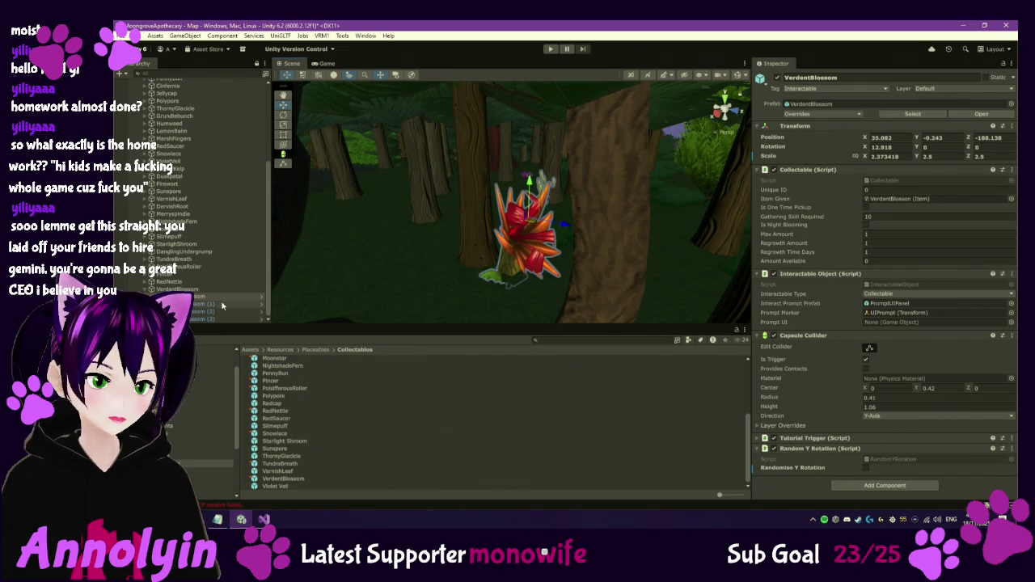
Check VerdentBlossom (2), then raise VerdentBlossom (3) to Y 0.306 beside the rock.
double_click(212, 304)
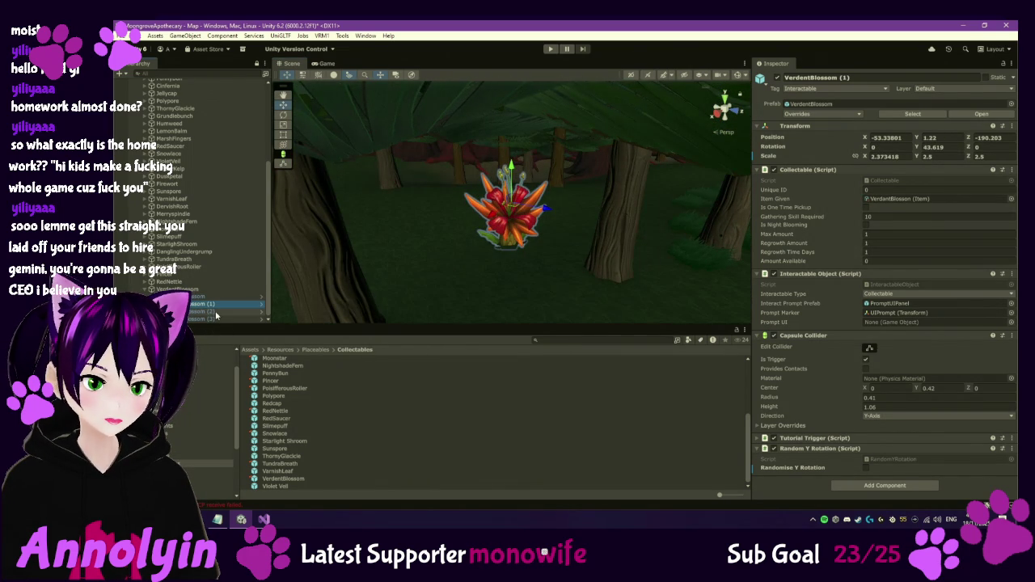
double_click(214, 312)
mouse_move(486, 219)
mouse_down()
mouse_move(331, 215)
mouse_move(481, 216)
mouse_move(375, 213)
mouse_move(520, 170)
mouse_move(546, 185)
mouse_move(519, 323)
mouse_move(567, 137)
mouse_move(559, 324)
mouse_move(563, 70)
mouse_move(536, 121)
mouse_move(544, 137)
mouse_up()
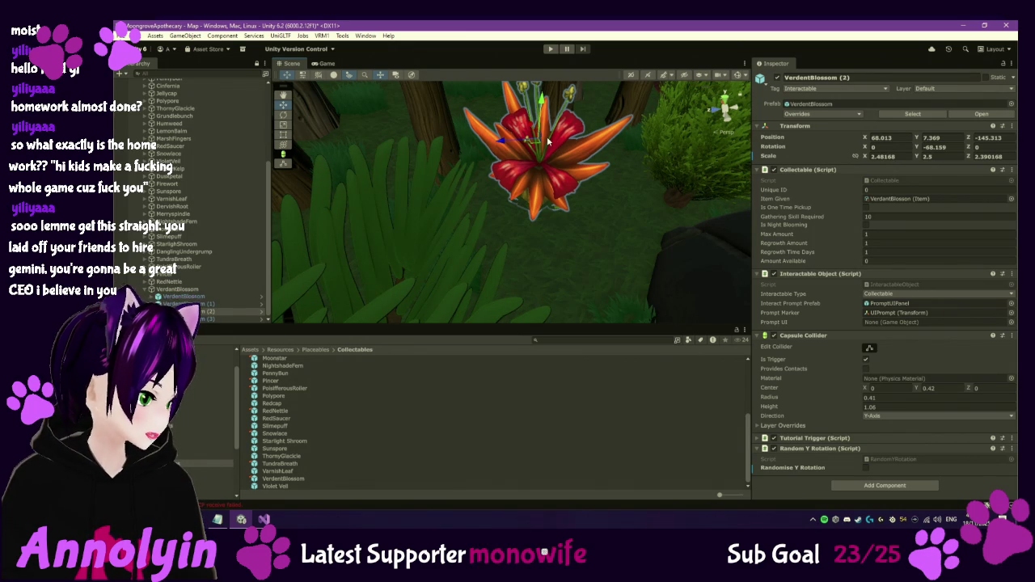
mouse_move(547, 140)
mouse_down()
mouse_move(478, 106)
mouse_move(453, 194)
mouse_move(428, 226)
mouse_up()
double_click(202, 318)
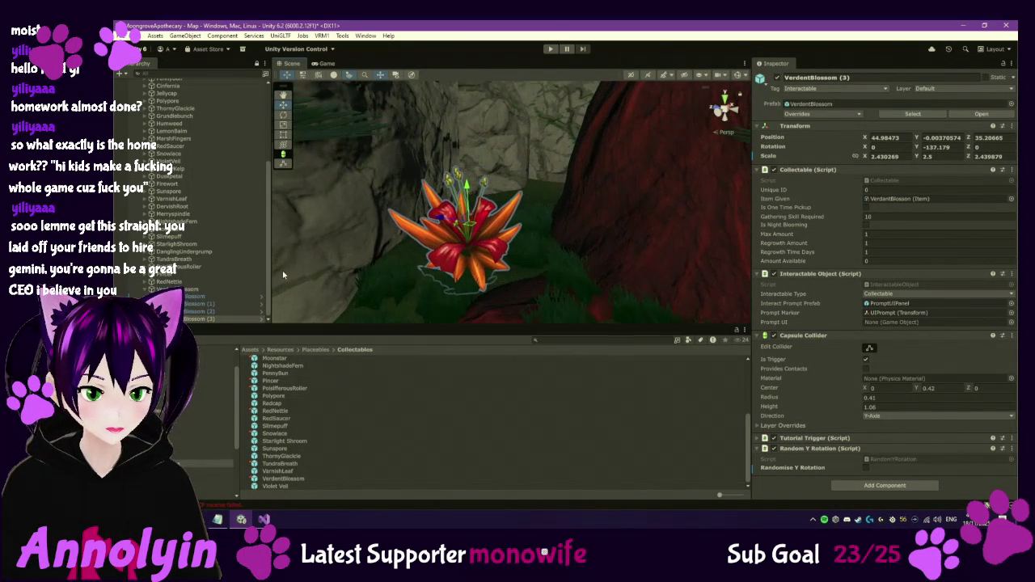
mouse_move(477, 184)
mouse_down()
mouse_move(477, 162)
mouse_move(495, 261)
mouse_move(485, 257)
mouse_up()
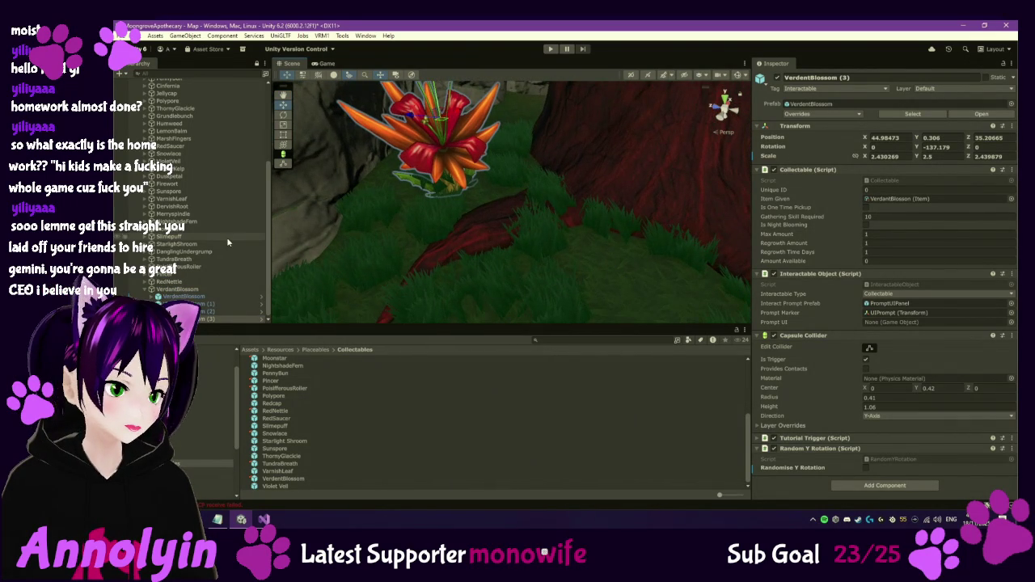
scroll(212, 299, up, 2)
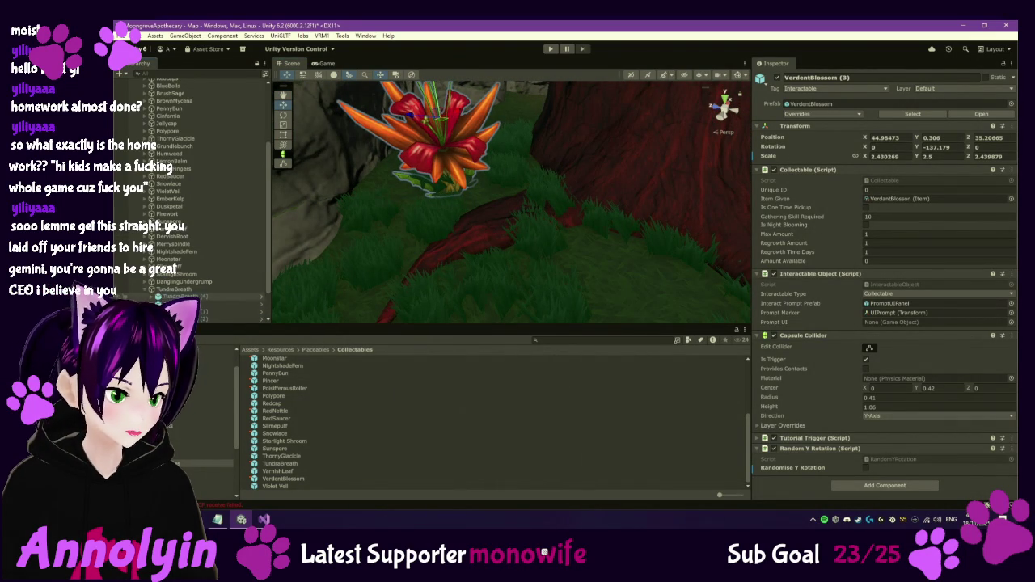
scroll(186, 291, down, 2)
click(194, 299)
Clear the plant selection, run Play mode with Ctrl+P to the title menu, then stop.
click(194, 290)
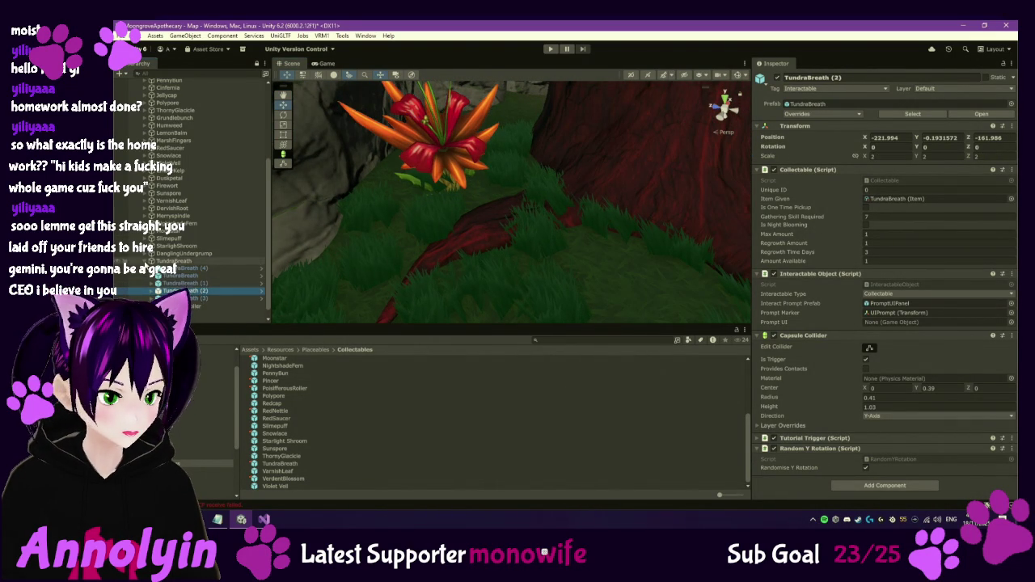
scroll(203, 242, up, 2)
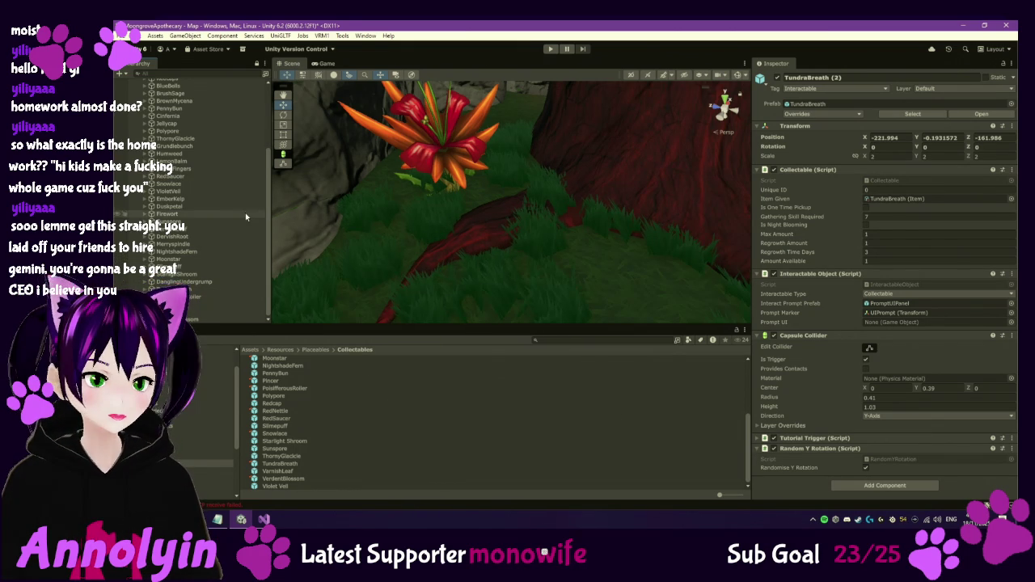
scroll(245, 213, up, 10)
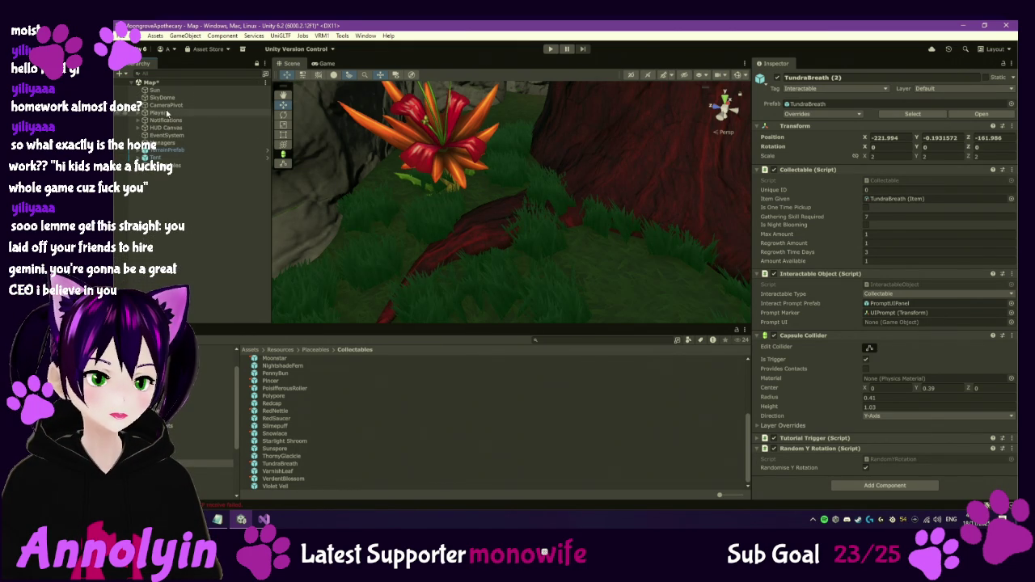
click(210, 199)
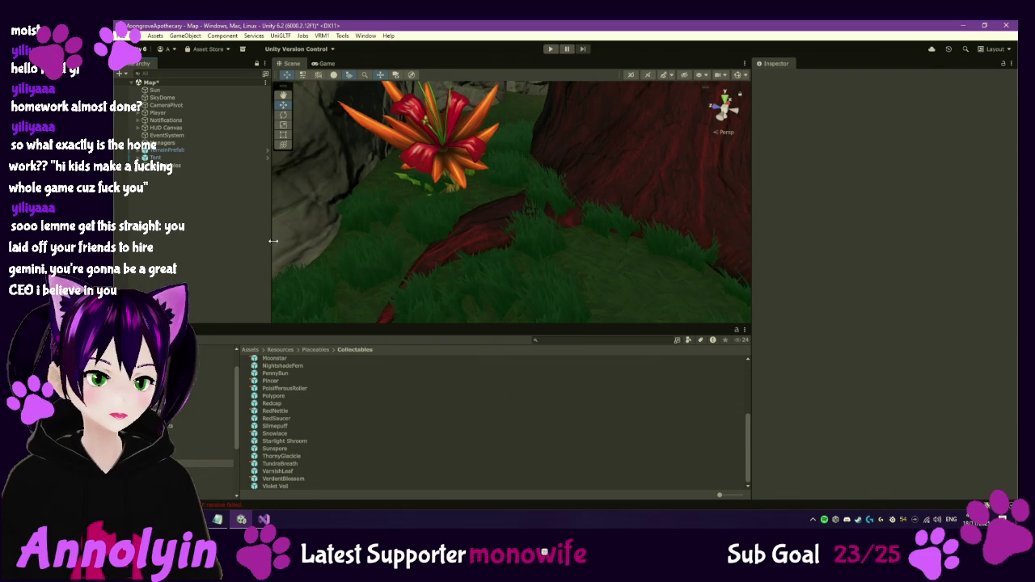
drag(272, 241, 248, 241)
key(ctrl+p)
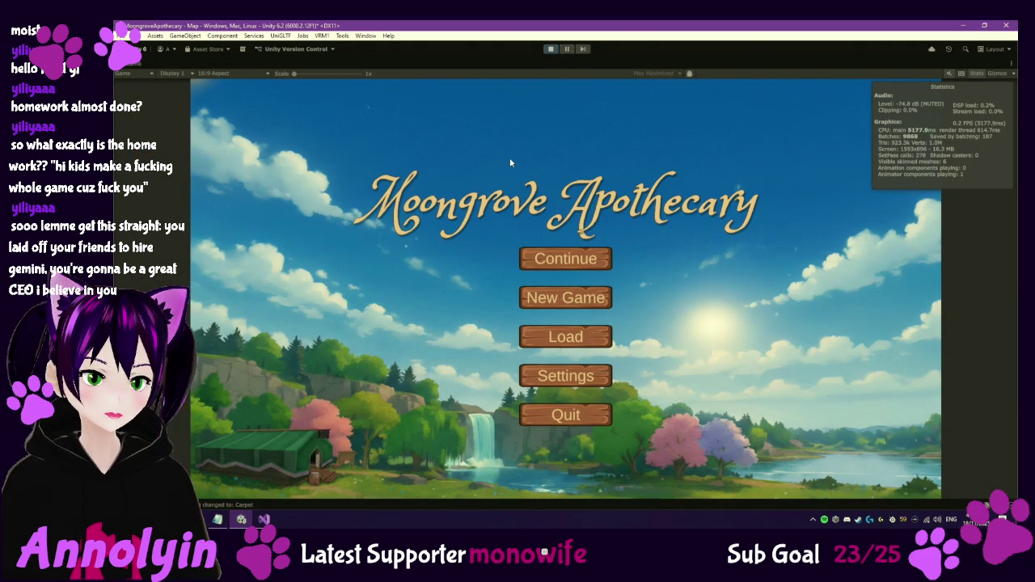
click(551, 50)
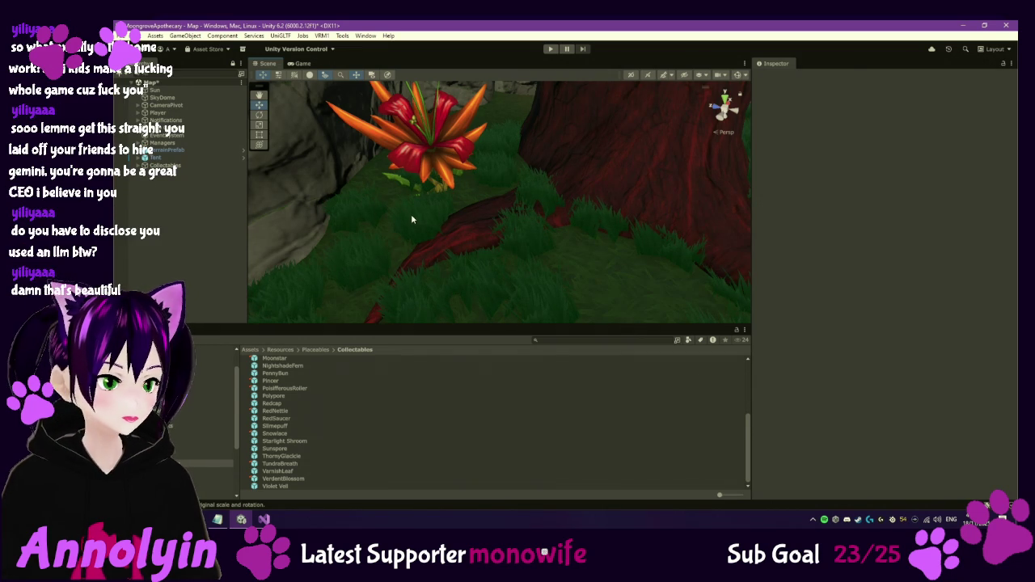
drag(470, 202, 494, 161)
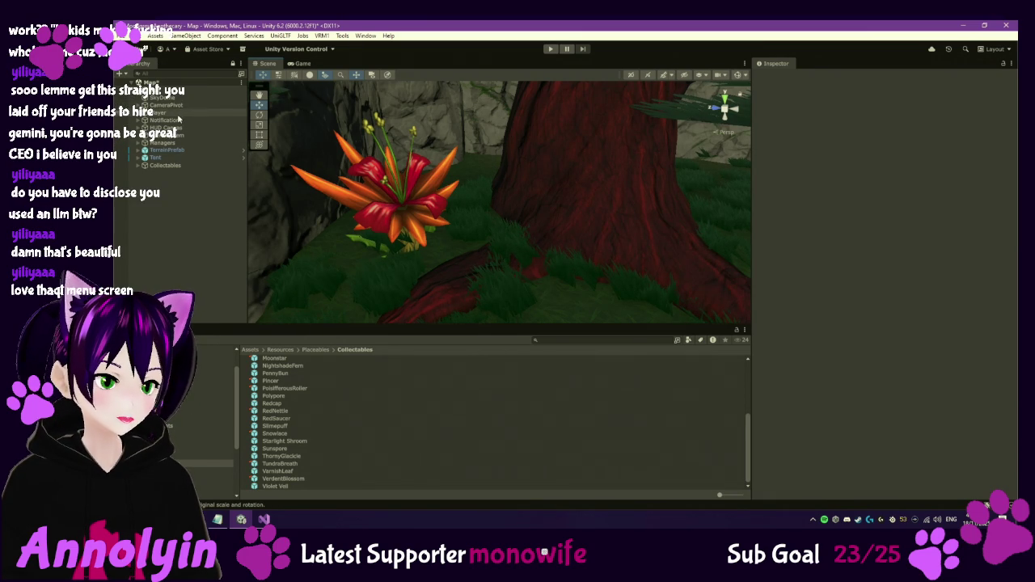
click(551, 49)
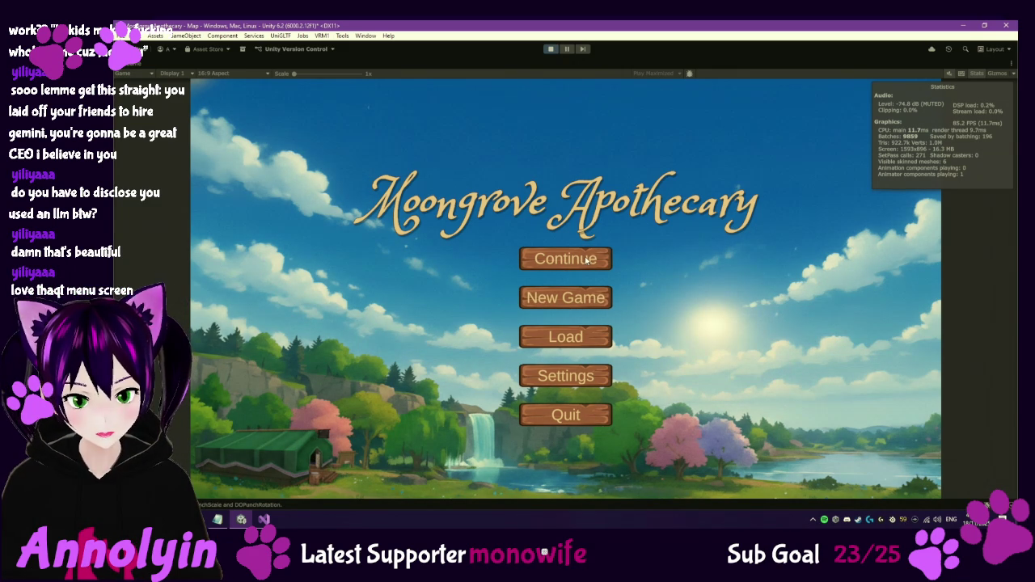
click(550, 48)
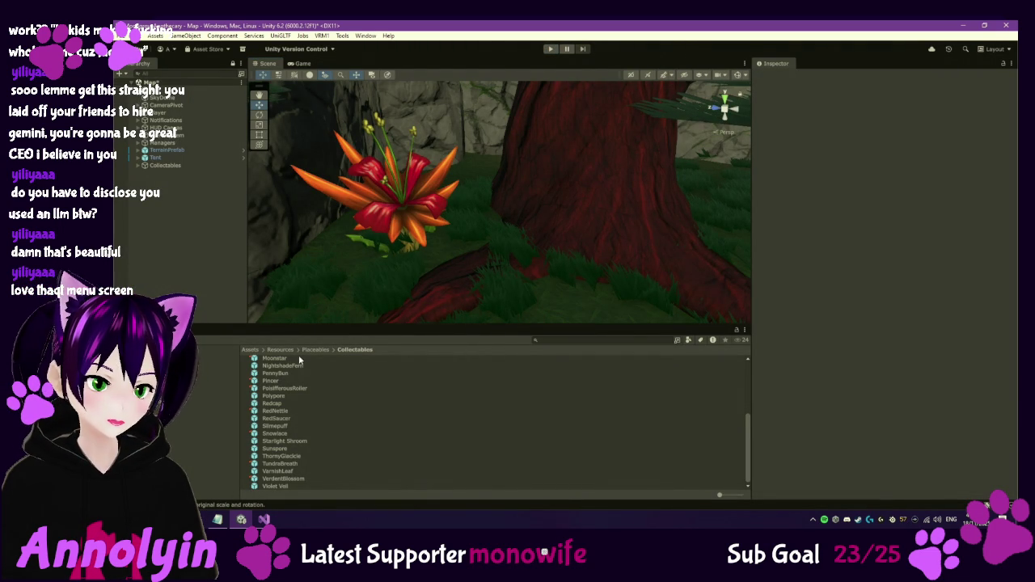
Return to the Assets root and select GameDataExport.json to view it in the code editor.
scroll(318, 435, up, 5)
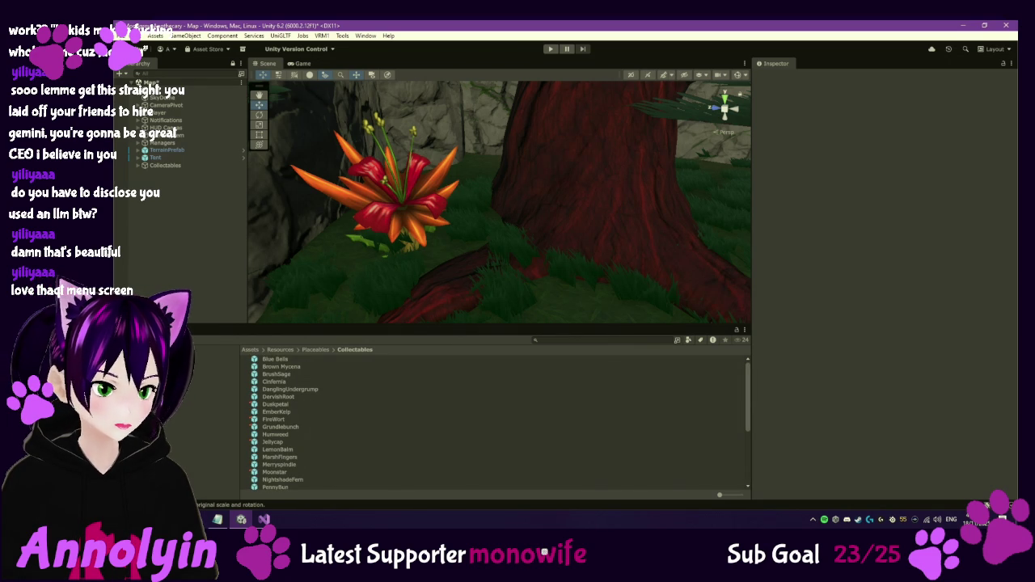
click(215, 417)
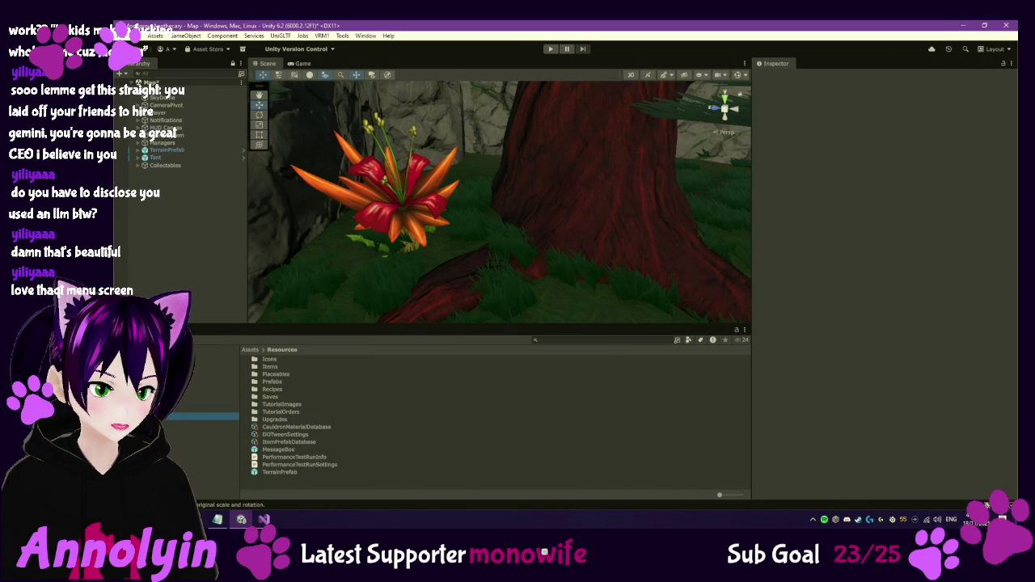
click(214, 363)
click(285, 435)
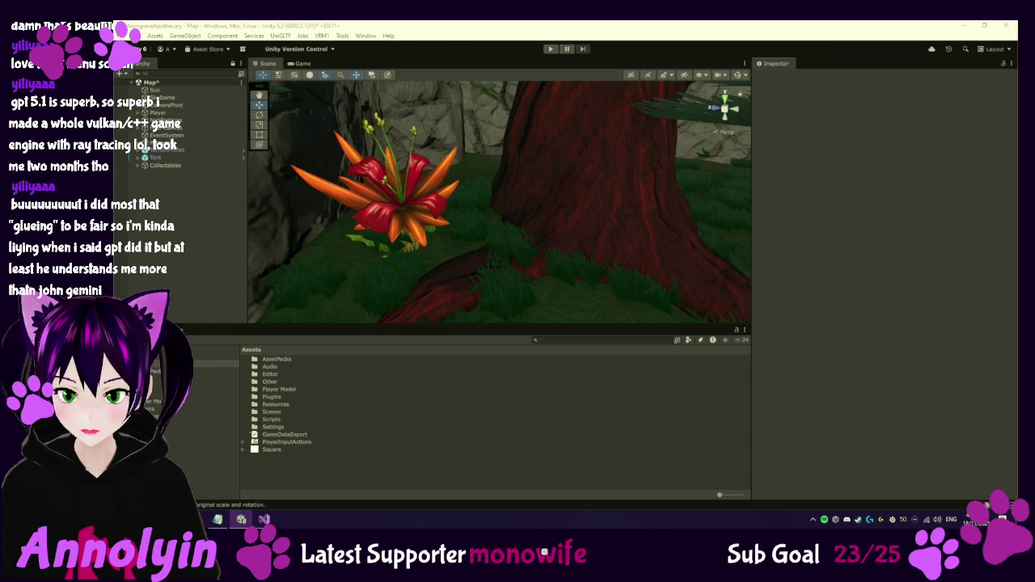
click(285, 435)
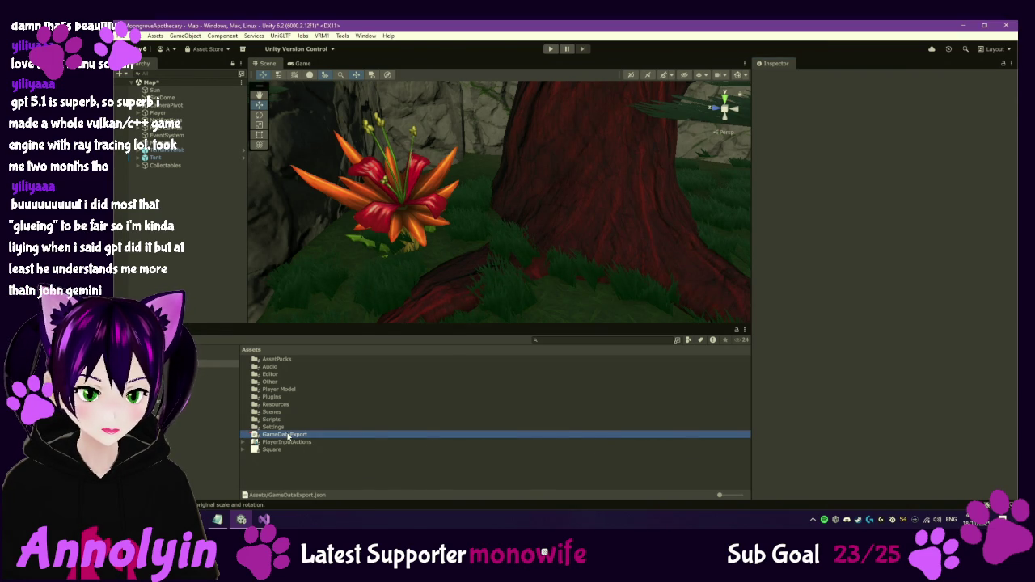
click(265, 520)
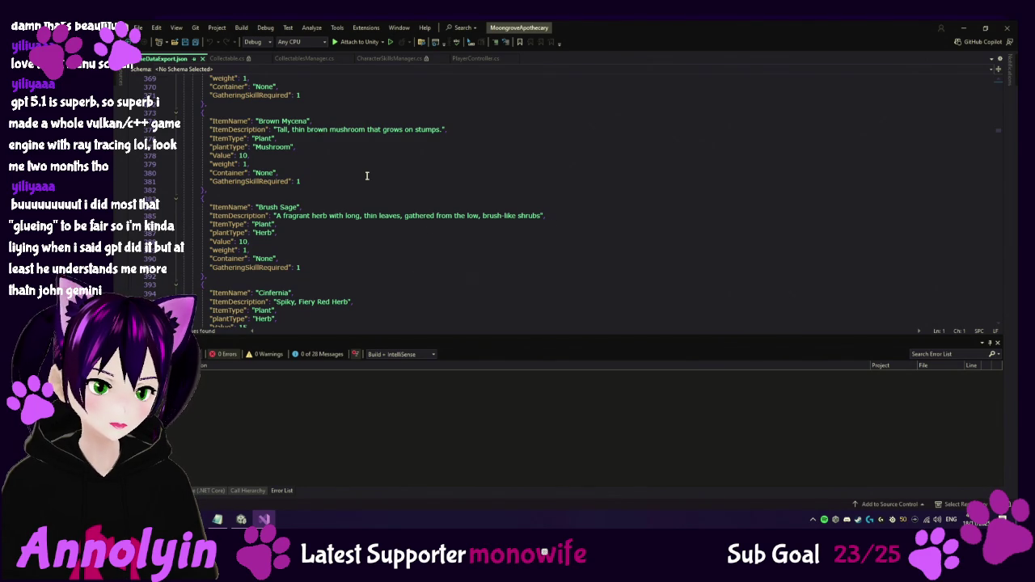
Scroll through GameDataExport.json's item values, then close it to reveal CollectablesManager.cs.
scroll(367, 176, down, 5)
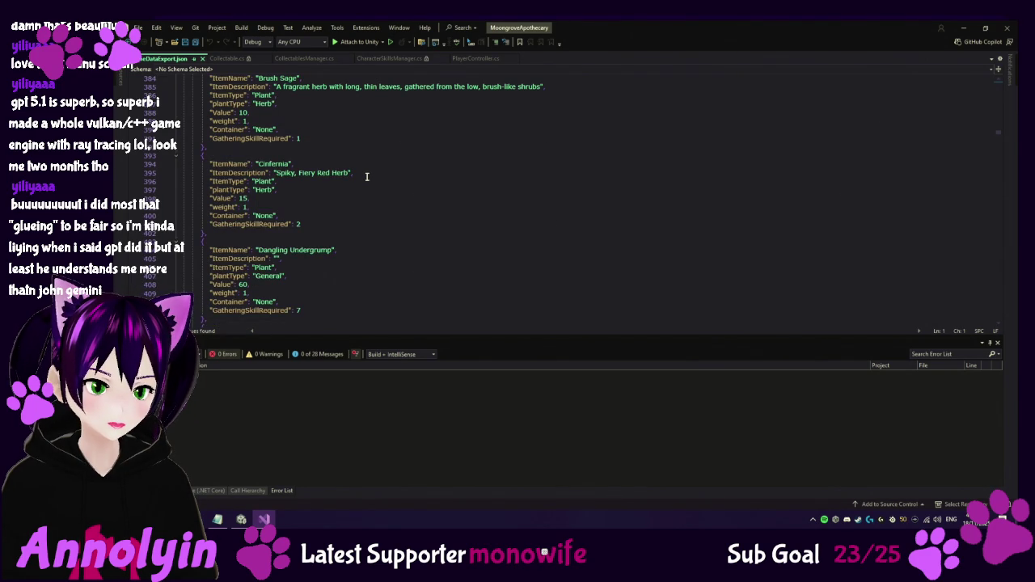
scroll(367, 177, down, 5)
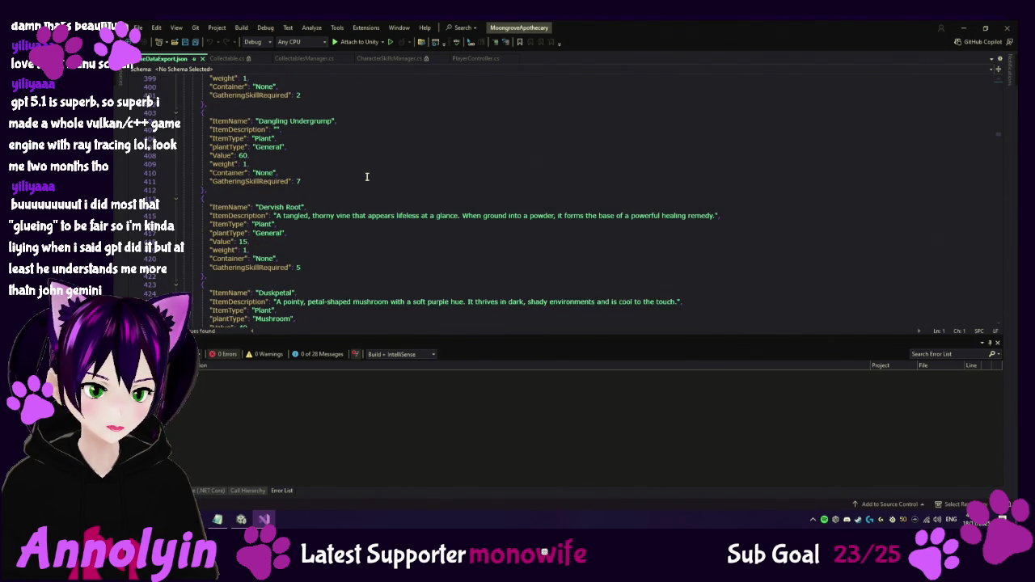
scroll(366, 176, down, 1)
scroll(367, 176, down, 1)
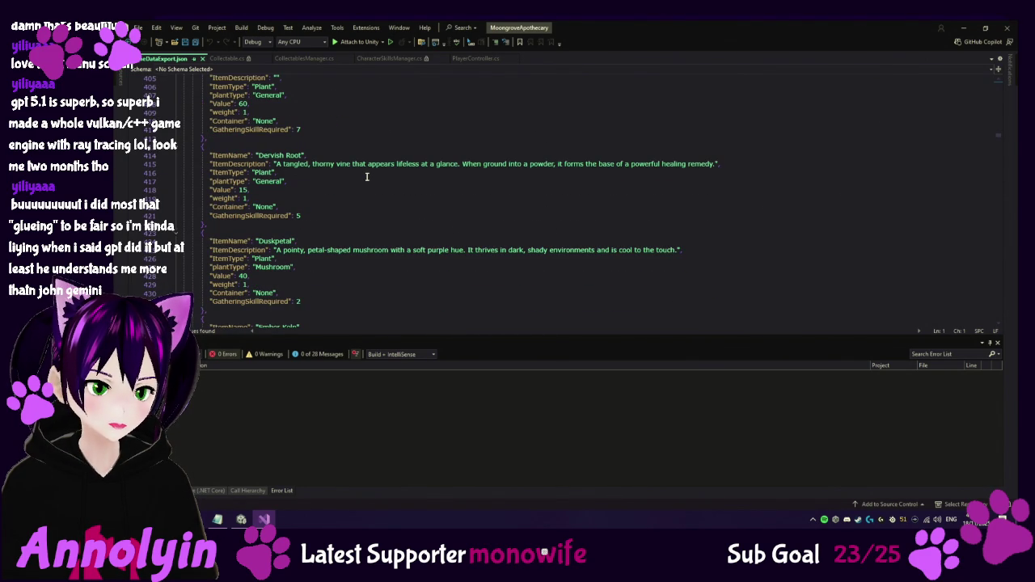
middle_click(165, 62)
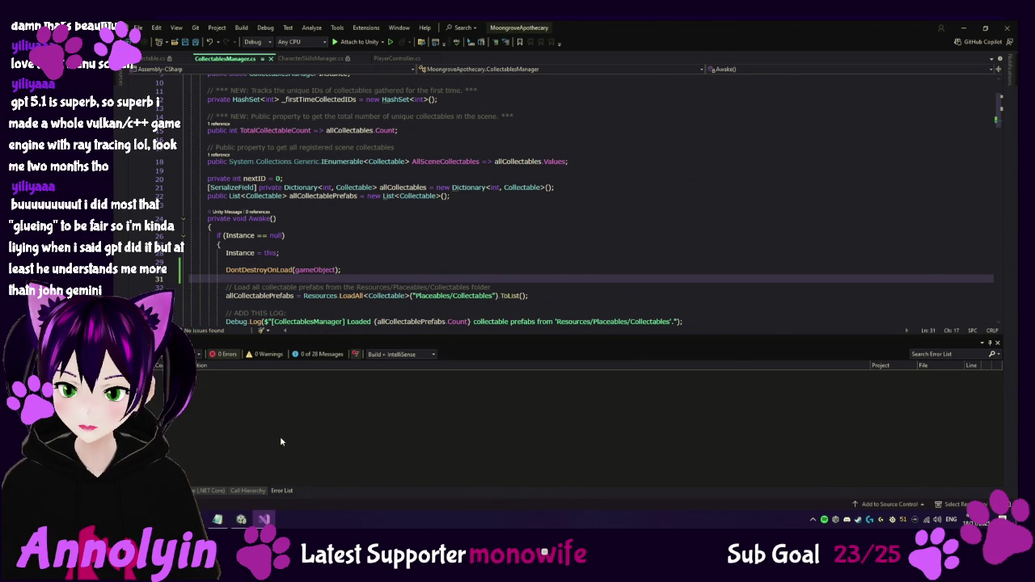
Back in Unity, review the Console log, then switch to the Project view's Assets/Resources folder.
key(alt+Tab)
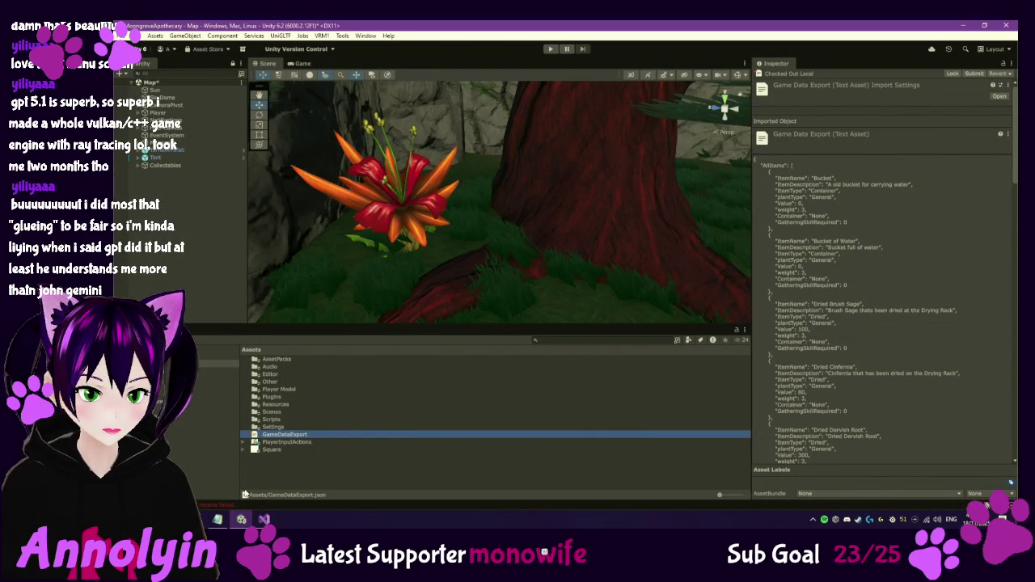
scroll(323, 419, up, 5)
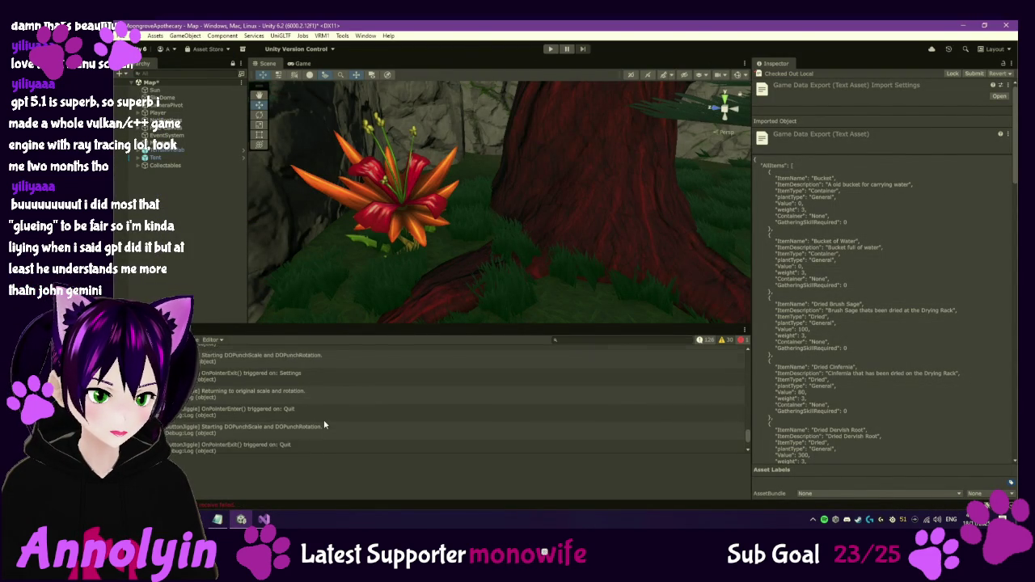
scroll(327, 421, up, 5)
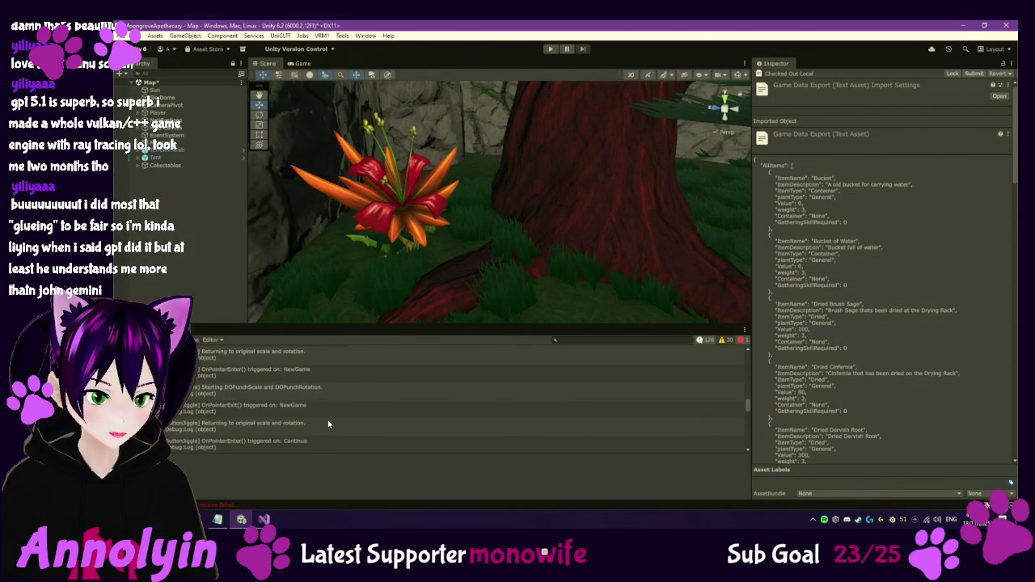
scroll(328, 421, up, 5)
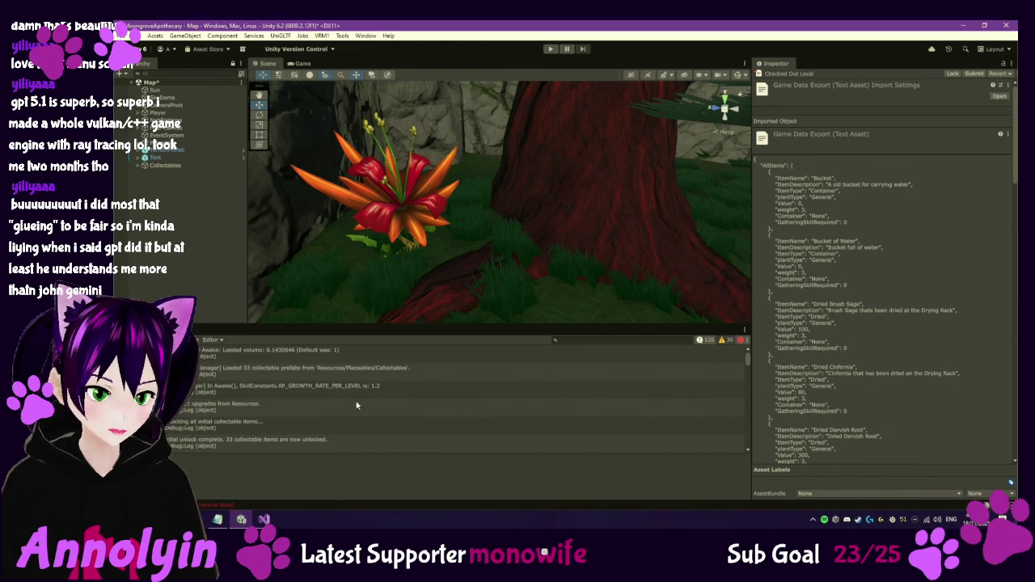
scroll(364, 421, down, 10)
scroll(494, 429, down, 6)
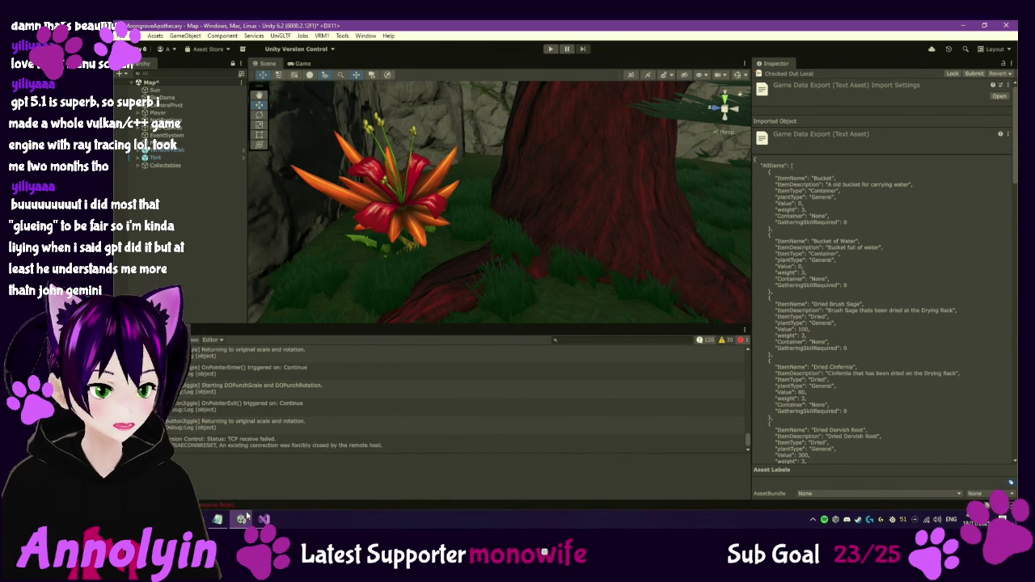
key(ctrl+5)
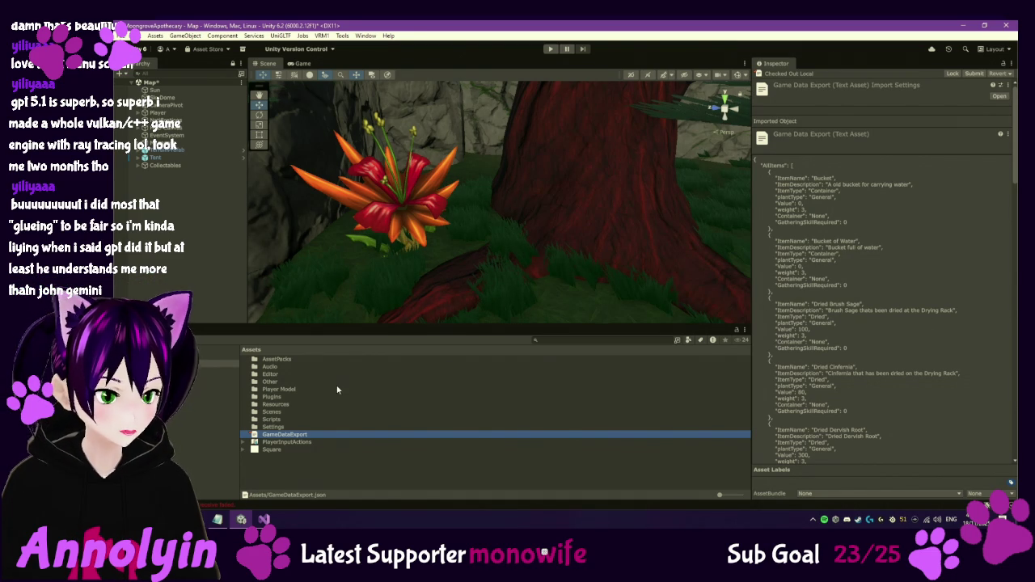
double_click(279, 404)
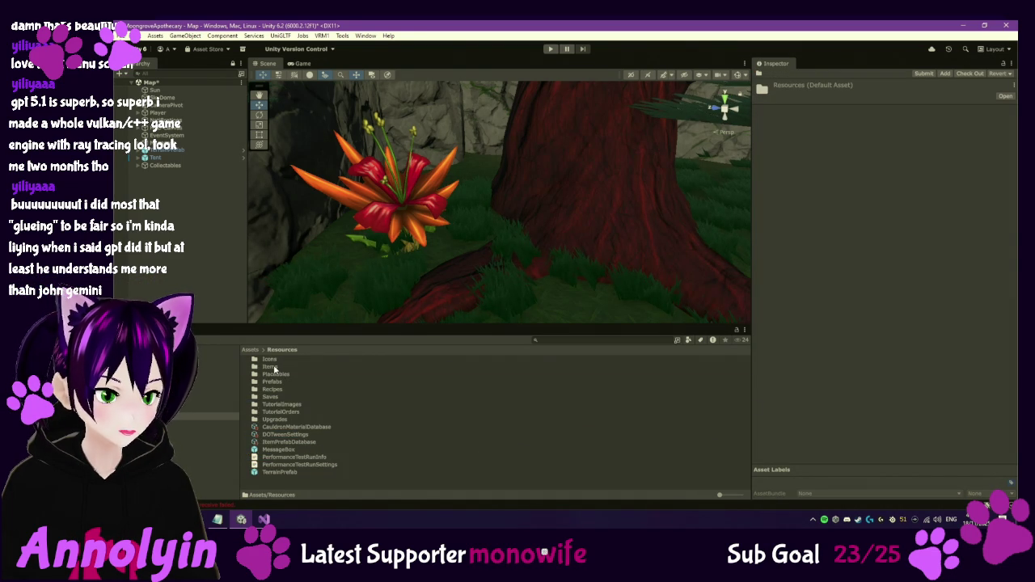
Select the VioletVeilDried item in Items > Dried and check it out for editing.
double_click(273, 368)
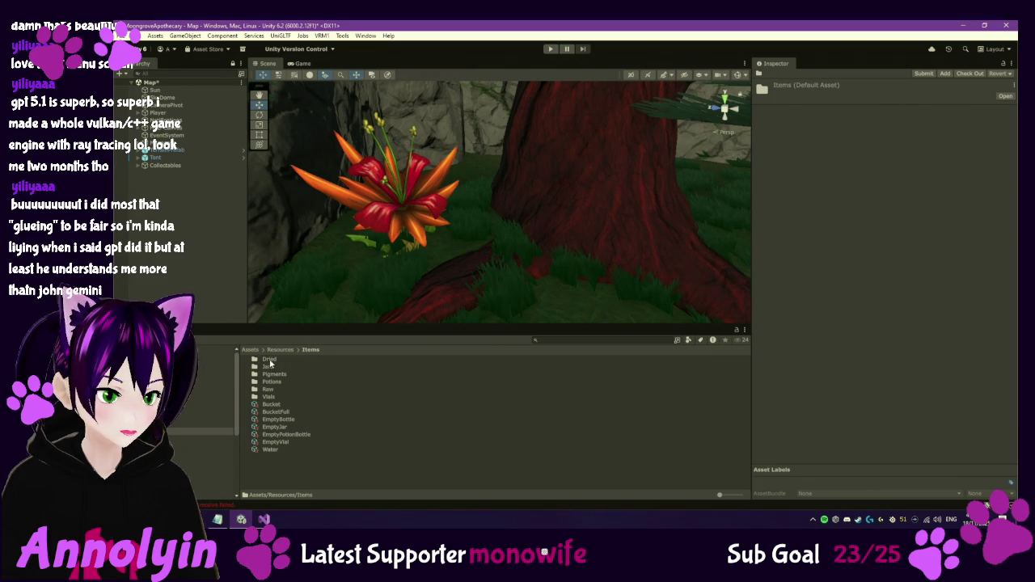
double_click(268, 360)
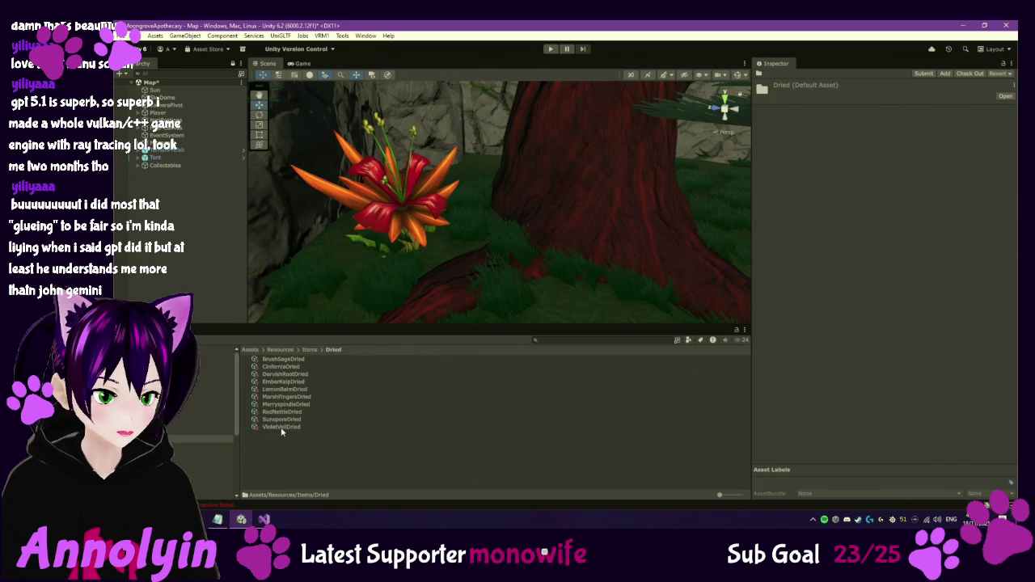
click(320, 427)
click(999, 74)
Change VioletVeilDried's Value from 5000 to 100, then open the Recipes folder.
click(890, 196)
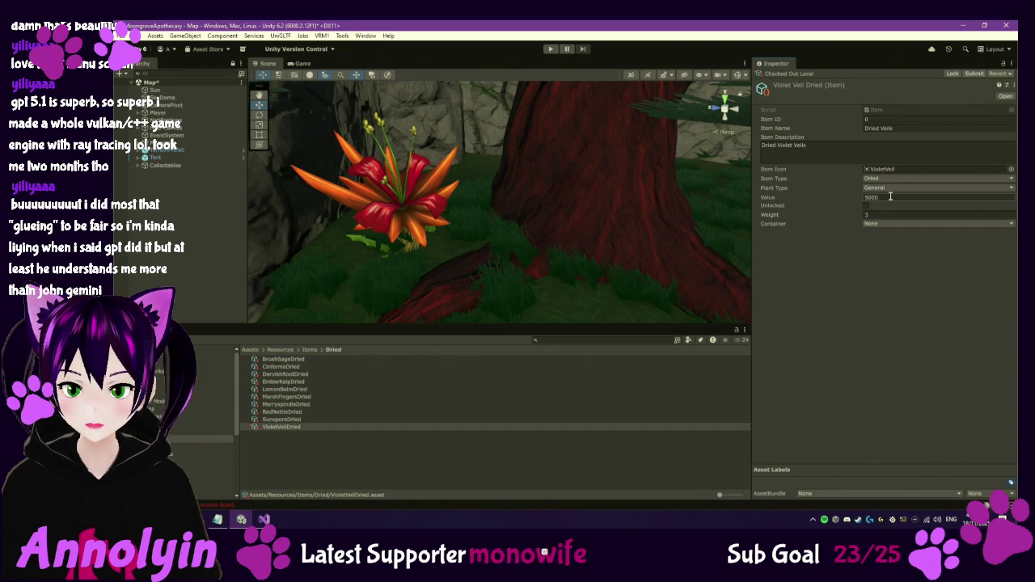
text(2)
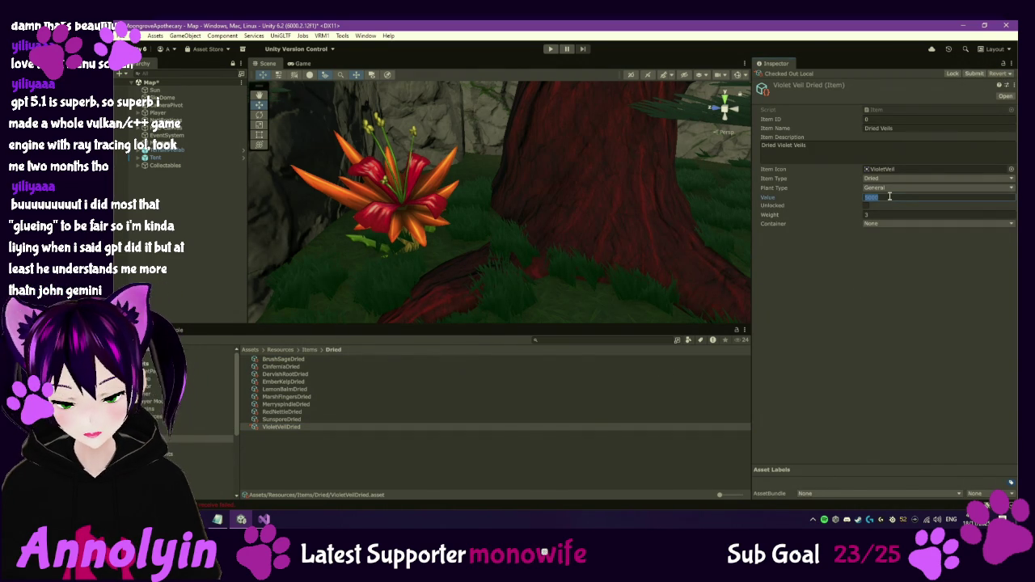
text(00)
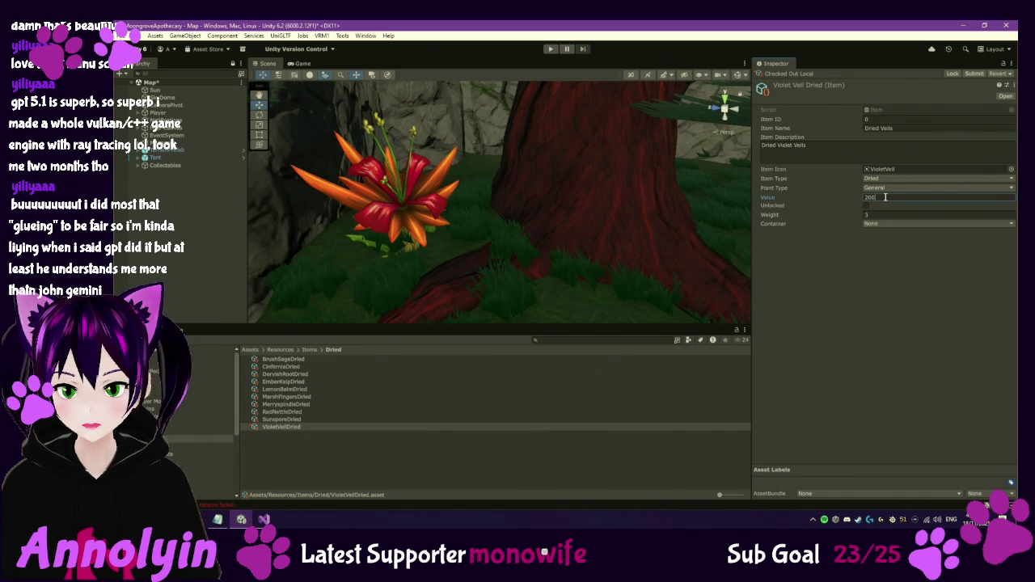
key(ctrl+a)
text(100)
key(Return)
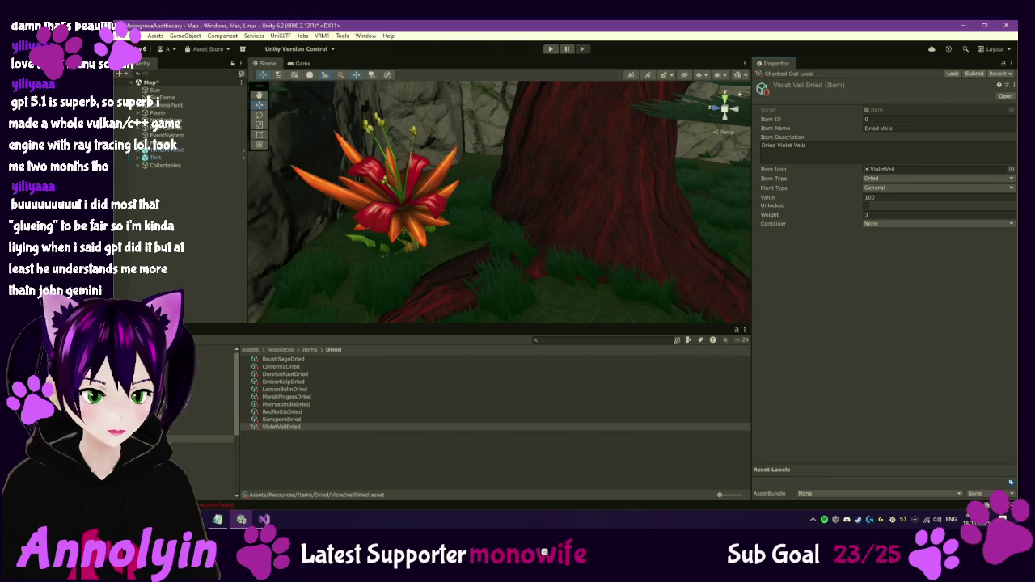
click(281, 426)
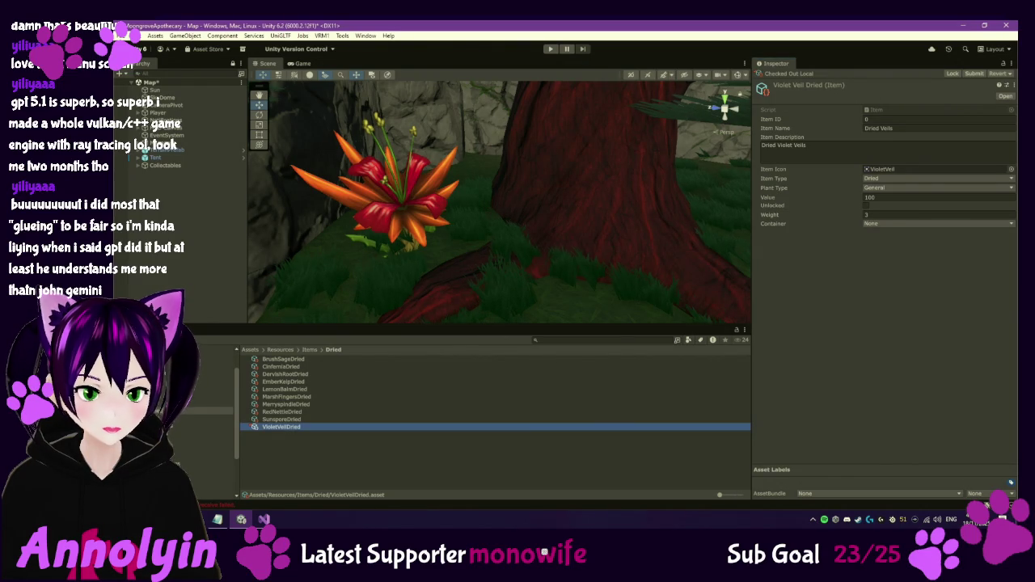
click(211, 471)
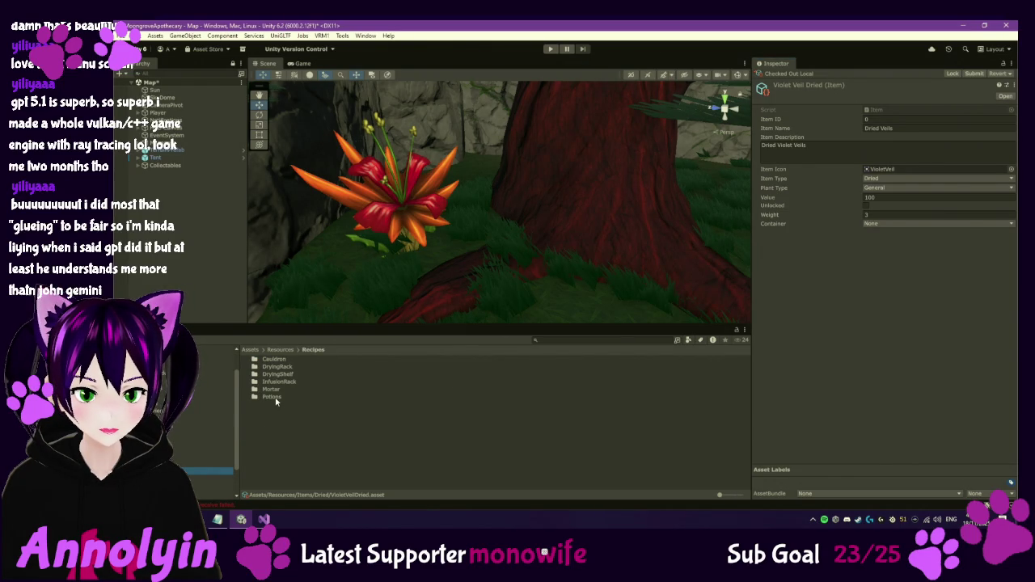
Check the Veil Infusion recipe in InfusionRack, then select the Veil Infusion item in Vials.
double_click(280, 381)
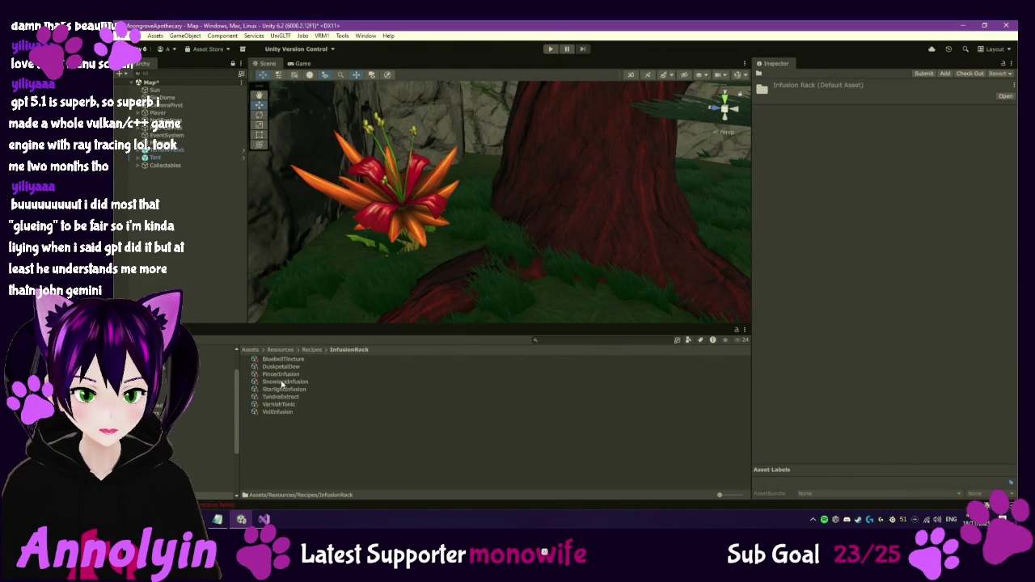
click(286, 413)
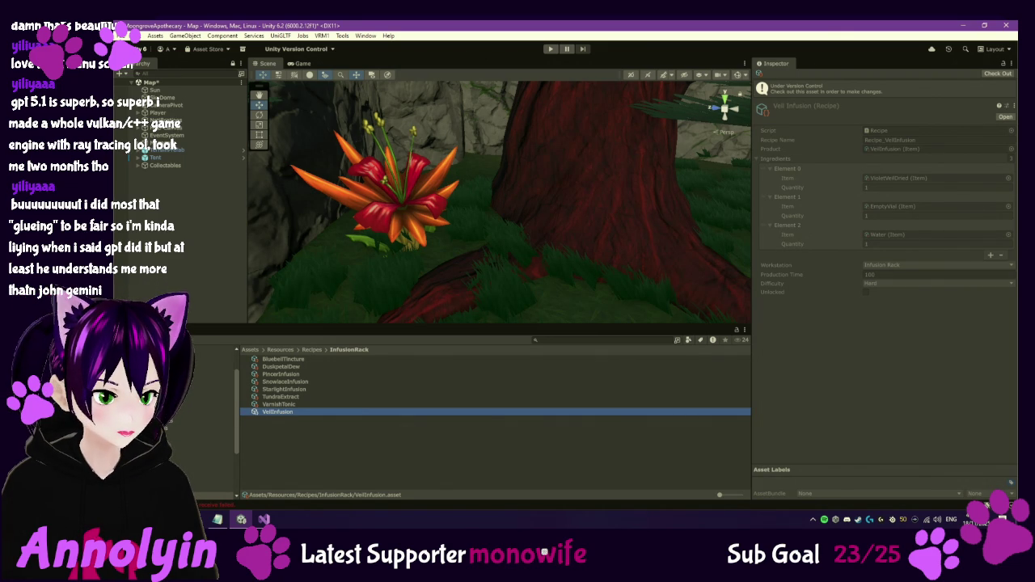
click(206, 443)
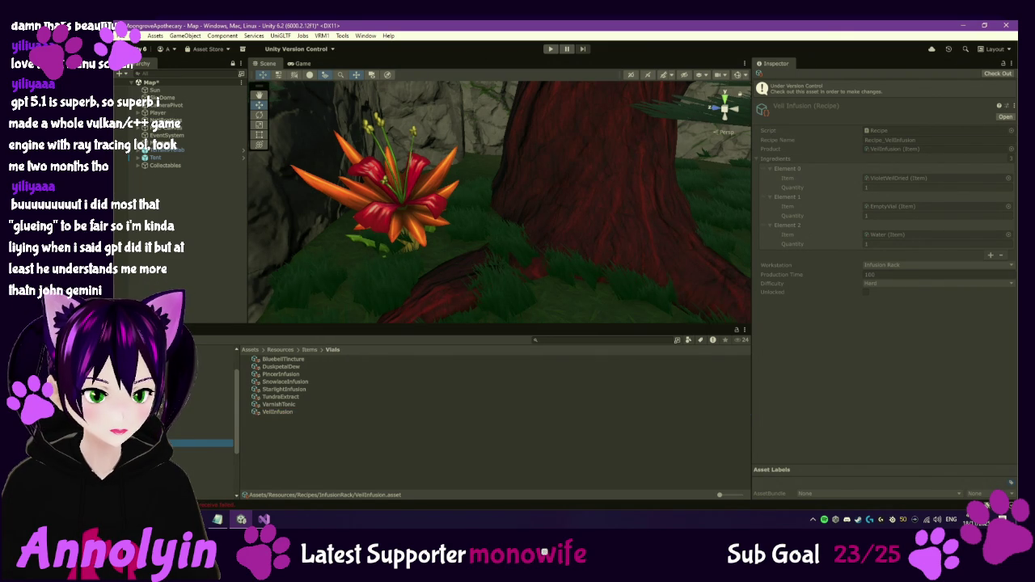
click(279, 413)
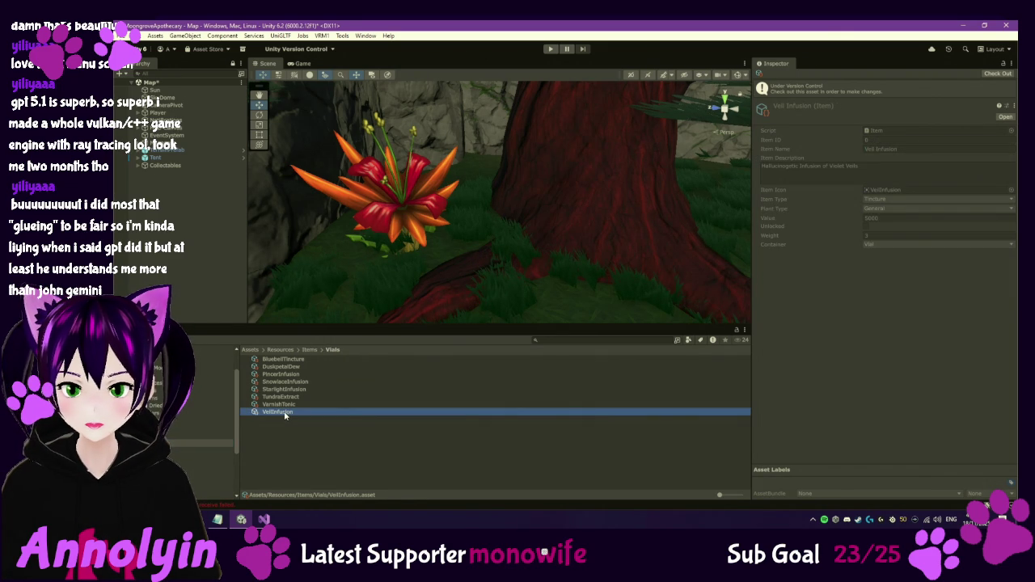
Check out Veil Infusion, set its Value to 500, and view Varnish Tonic's 1000 value.
click(997, 74)
click(889, 198)
double_click(891, 197)
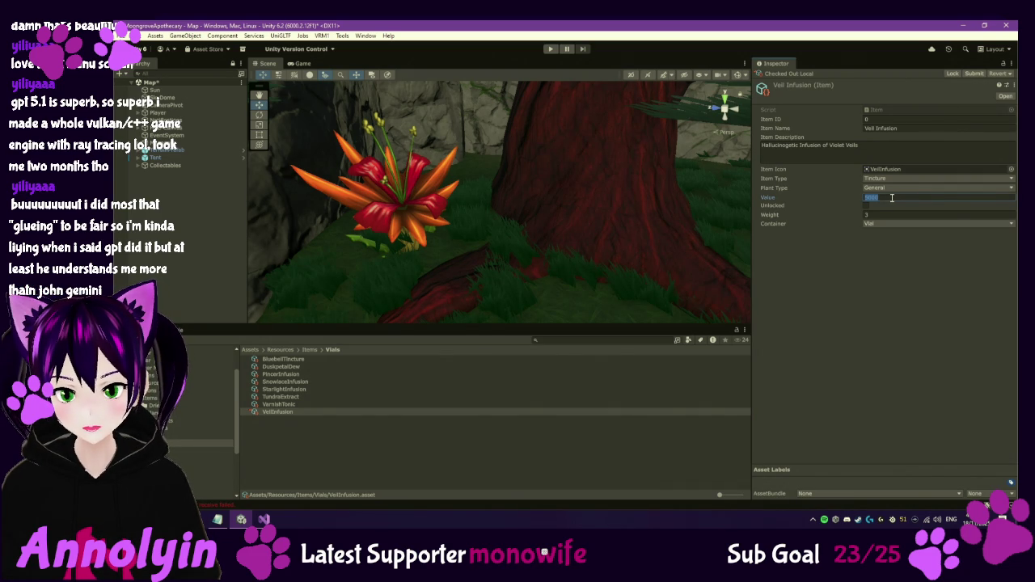
text(500)
key(Return)
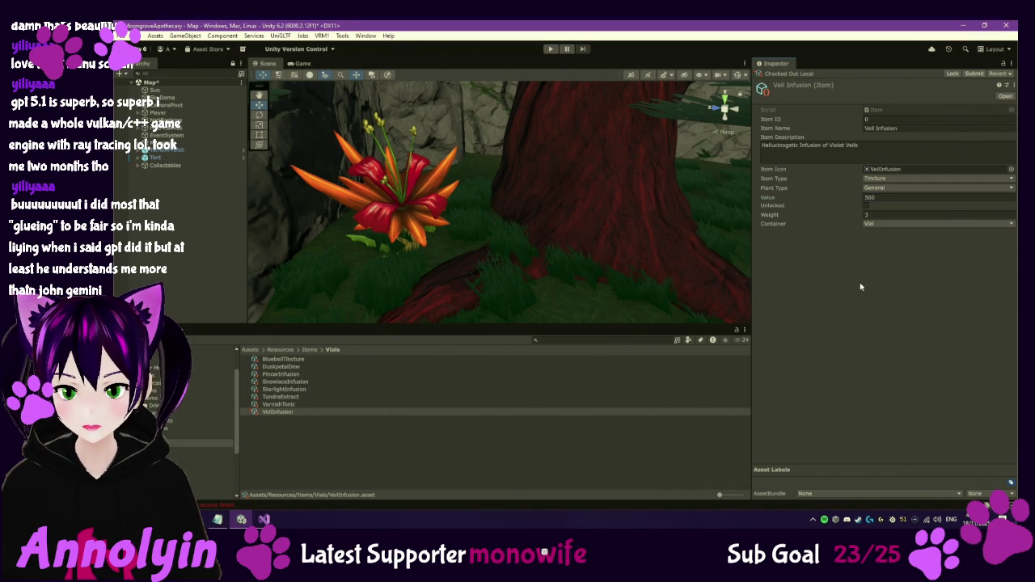
click(312, 405)
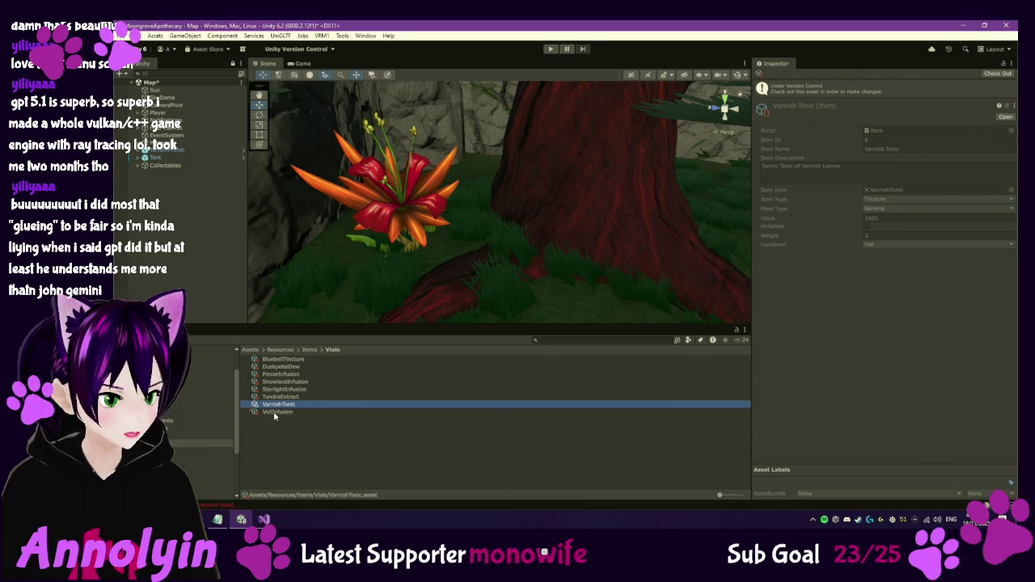
Check out the KelpJelly item in Items > Jars and set its Value to 300.
click(180, 414)
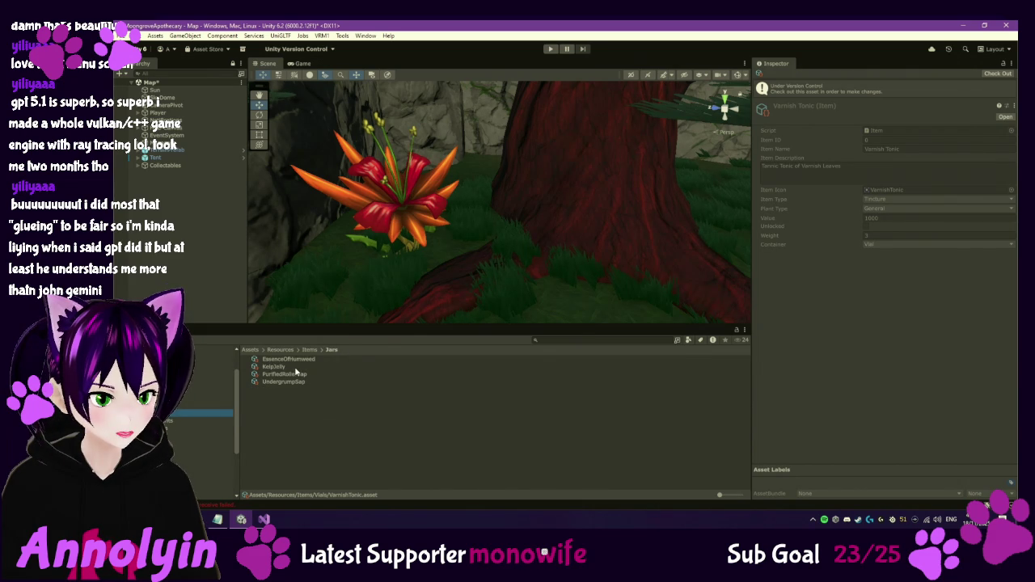
click(296, 368)
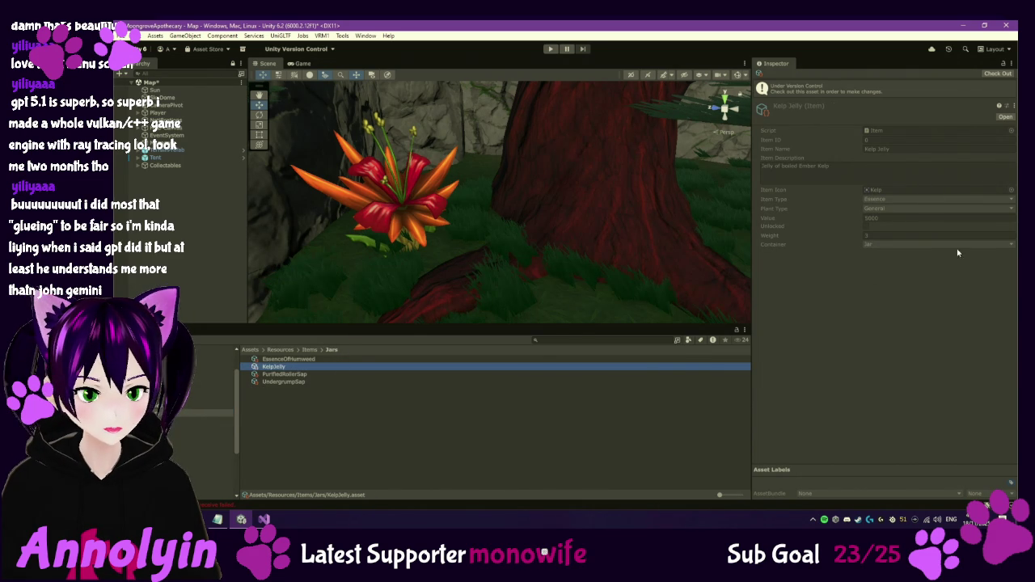
click(998, 74)
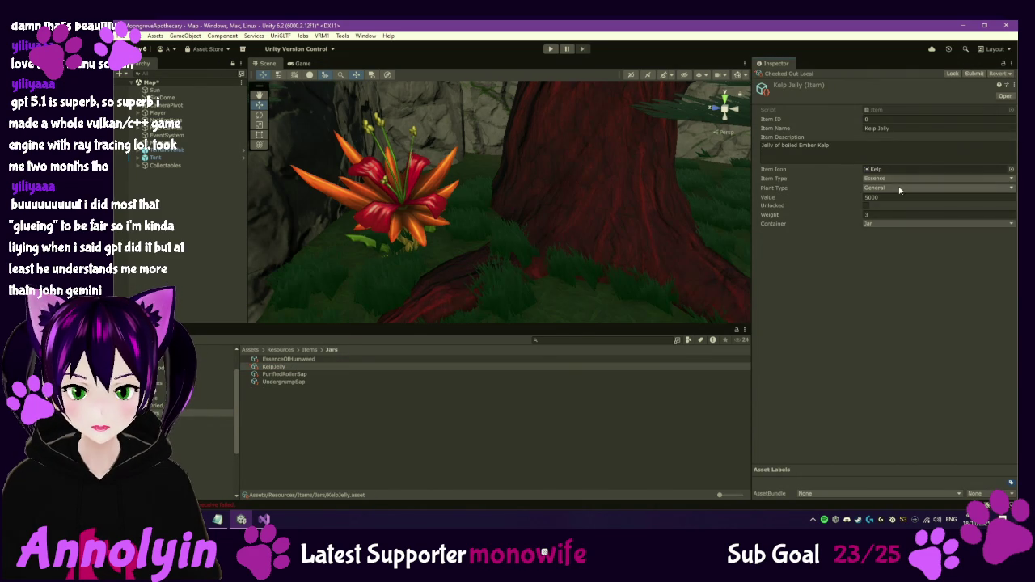
click(885, 197)
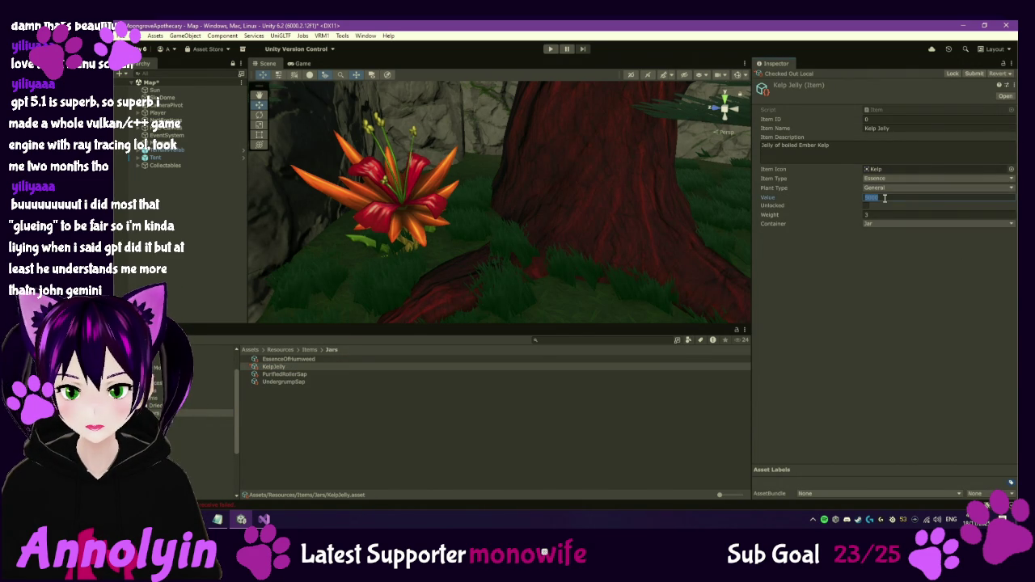
text(300)
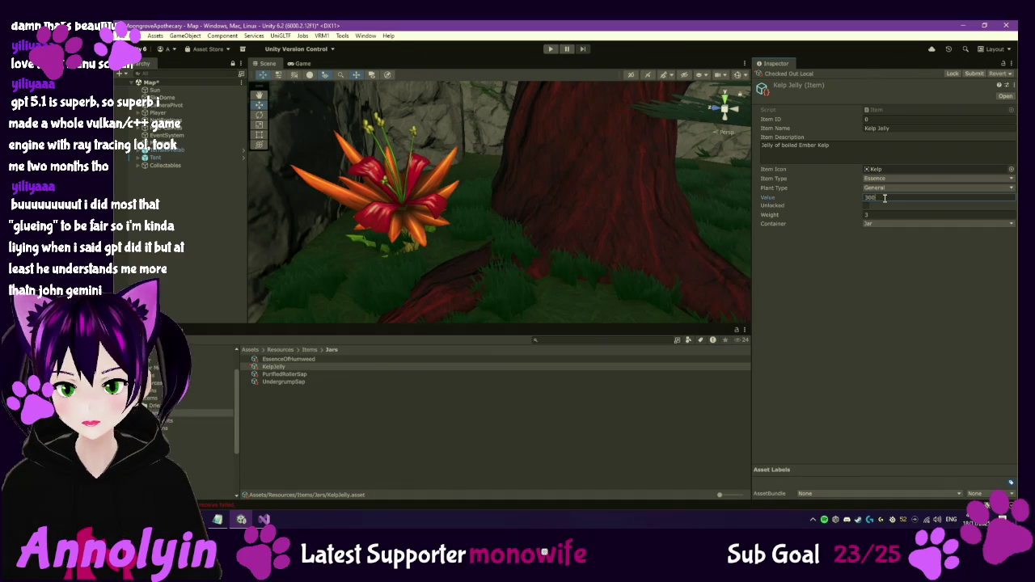
key(Return)
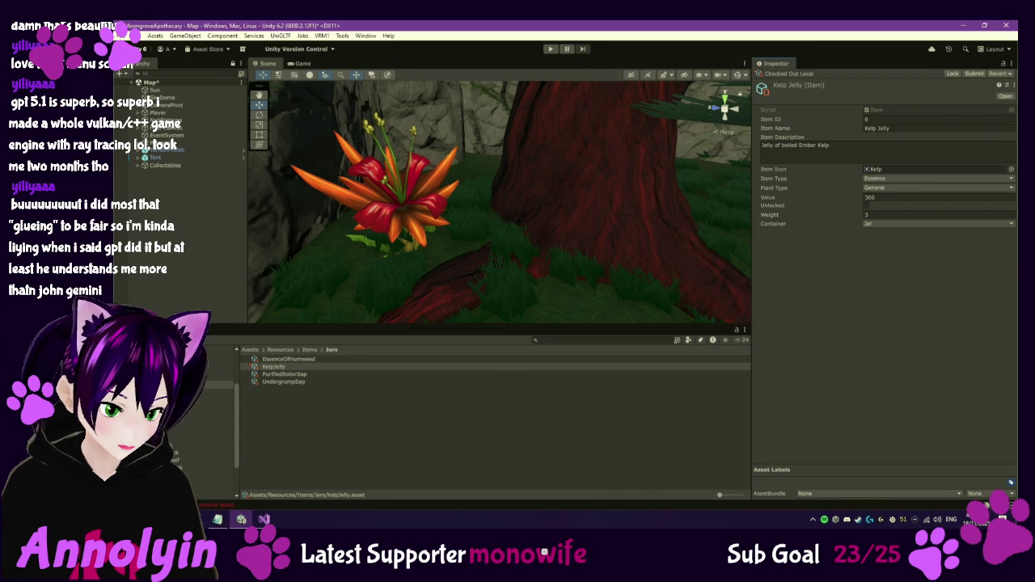
Browse the DryingRack, InfusionRack, Mortar and Potions recipe folders, viewing Bottle Of Shining Light.
click(219, 452)
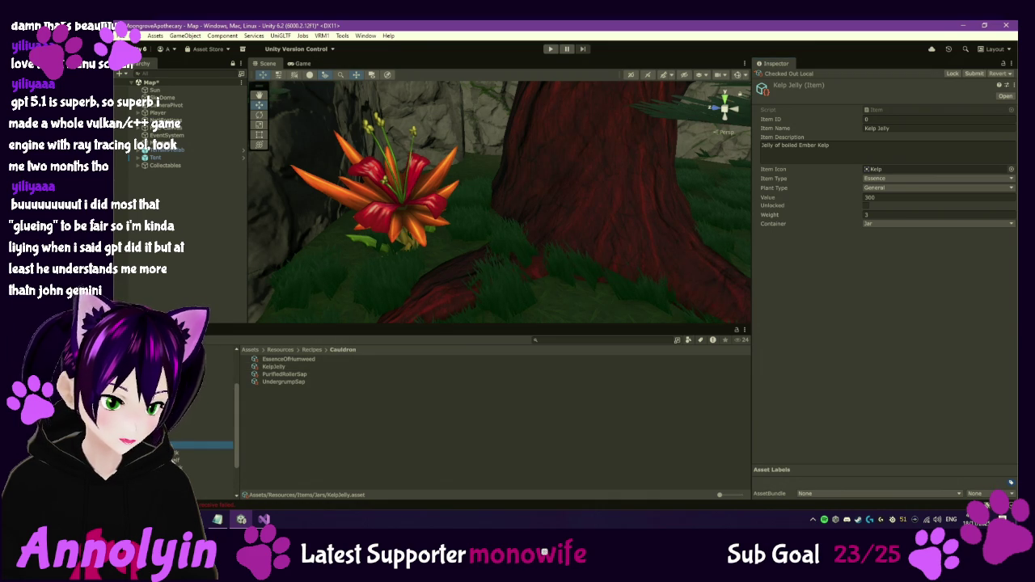
click(210, 466)
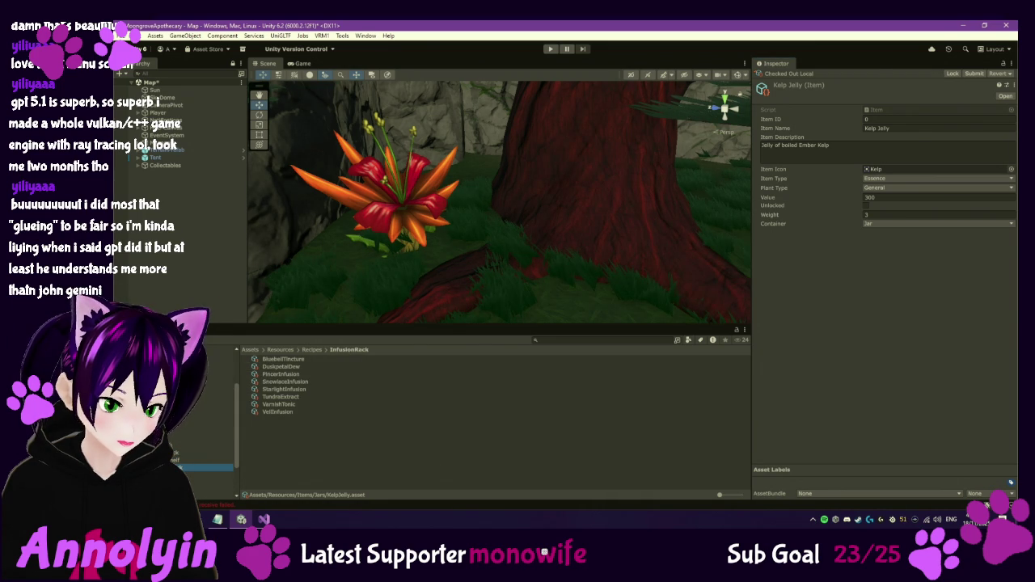
key(Down)
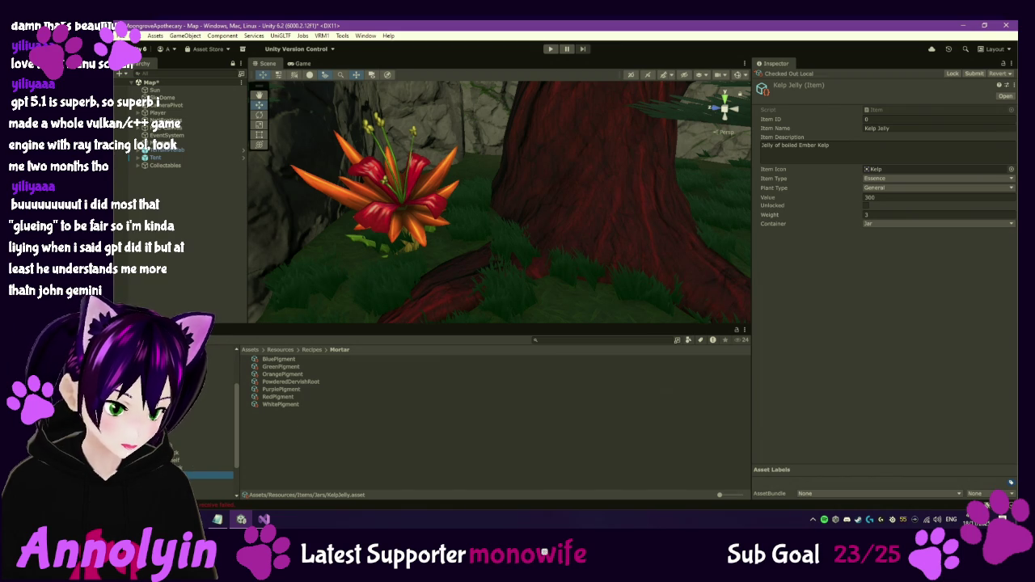
key(Down)
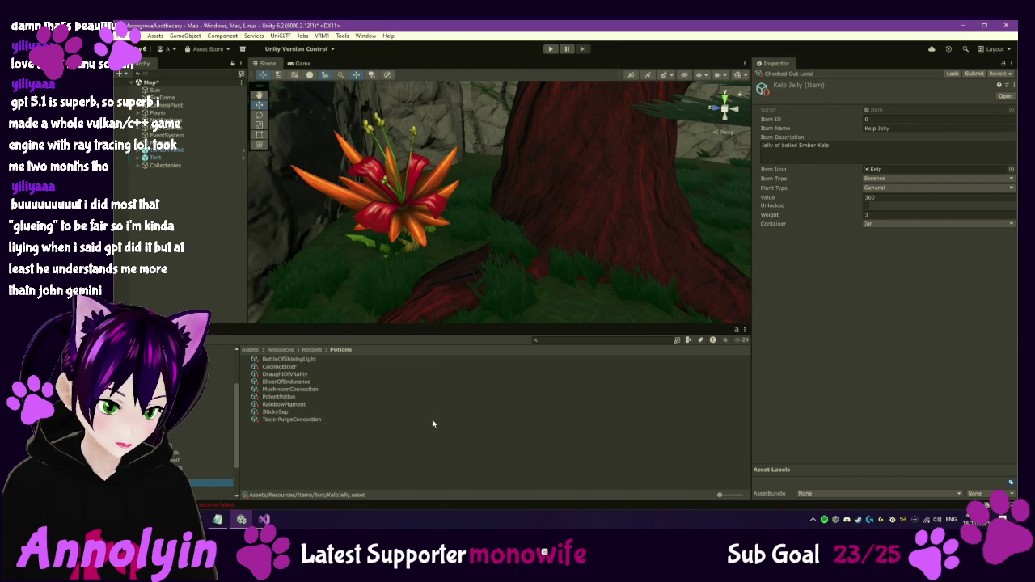
click(312, 361)
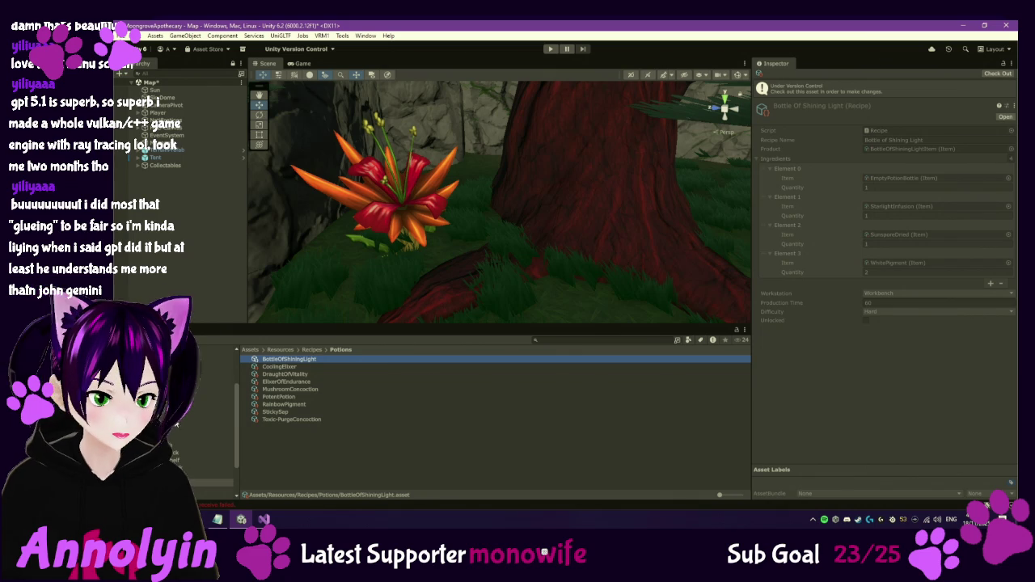
Check the Bottle of Shining Light and Cooling Elixir item values against the Cooling Elixir recipe.
click(215, 399)
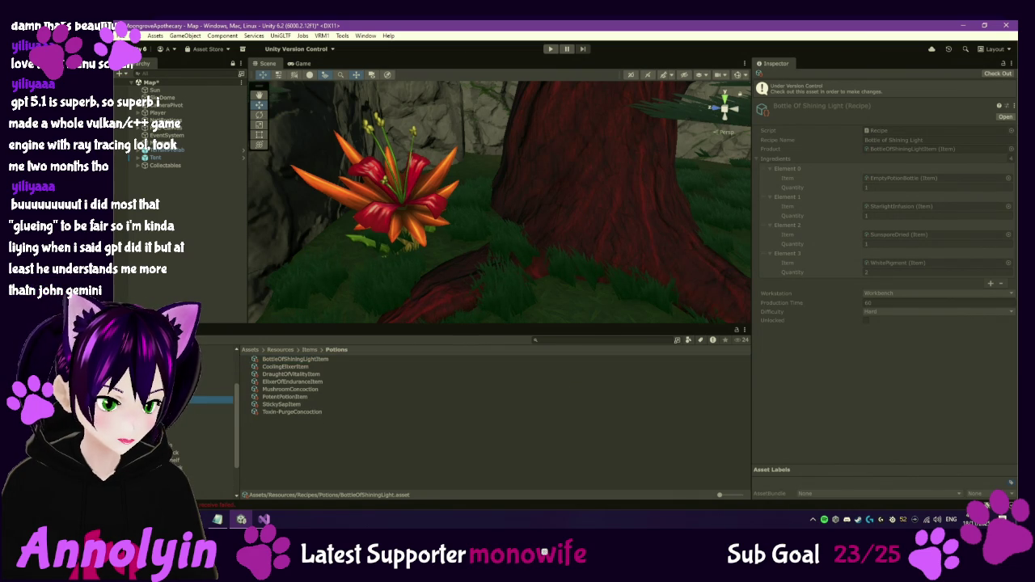
click(296, 359)
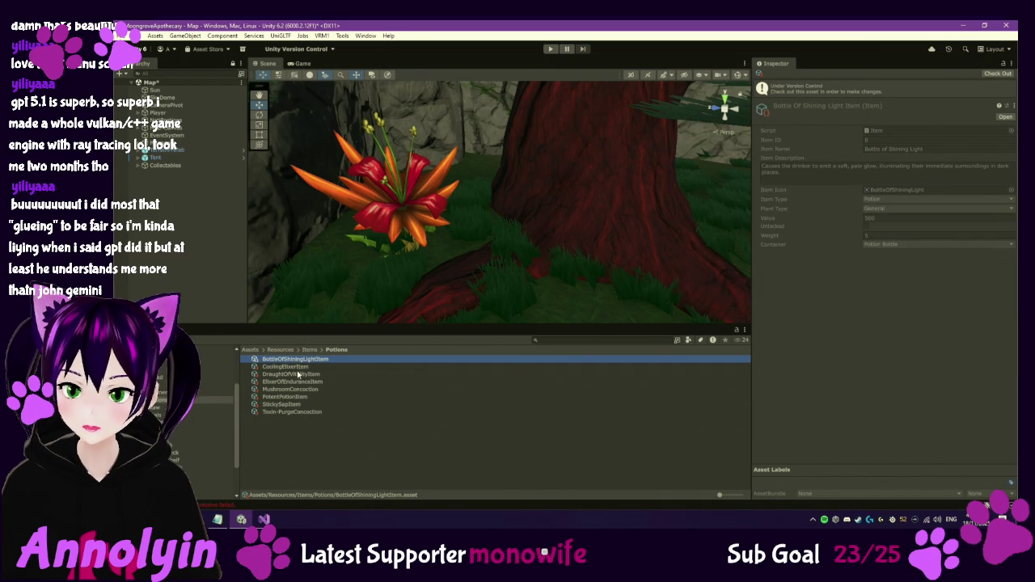
click(287, 367)
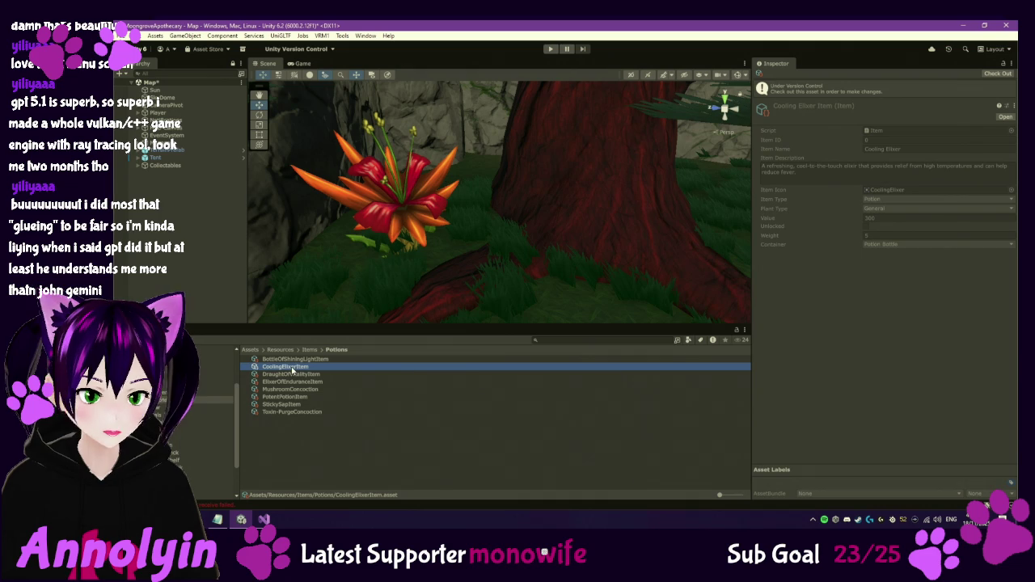
click(215, 483)
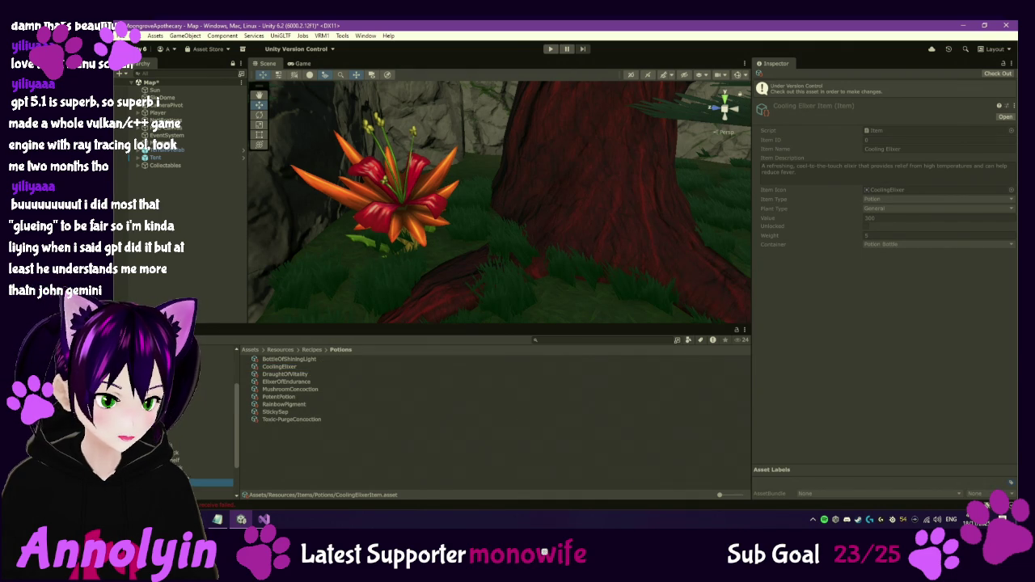
click(280, 368)
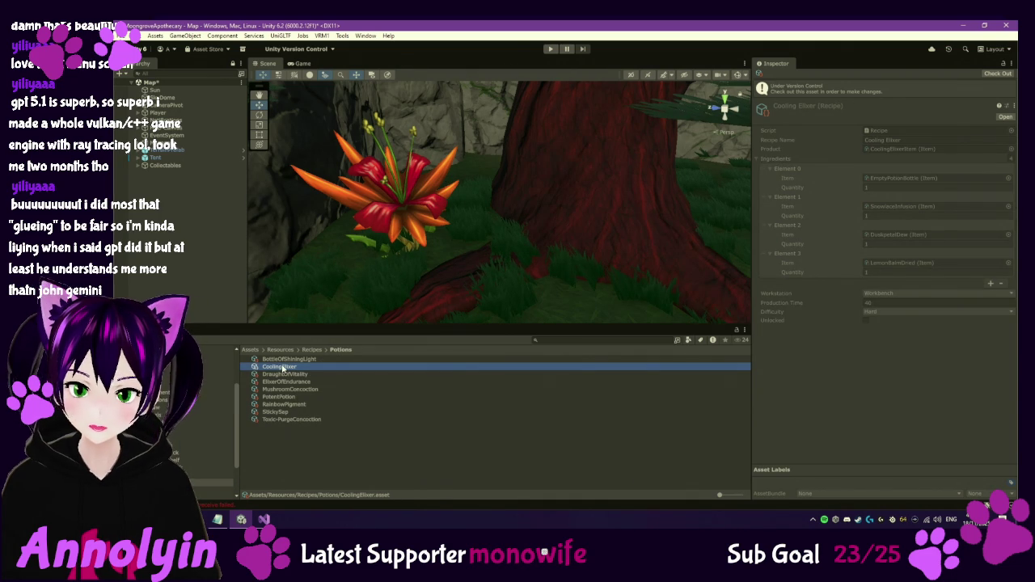
Step through the potion recipes from Bottle of Shining Light down to the final ones.
key(Up)
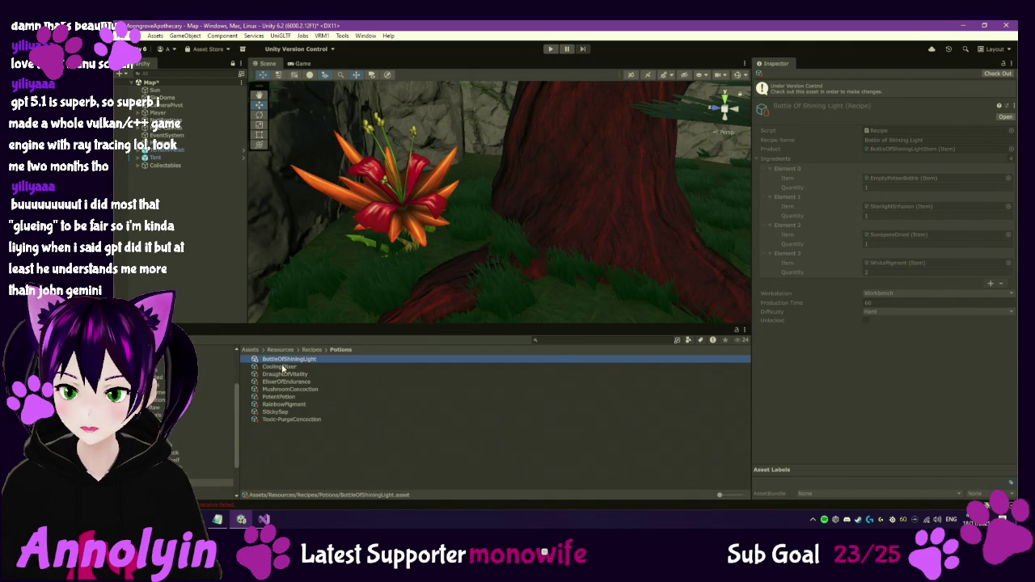
click(282, 368)
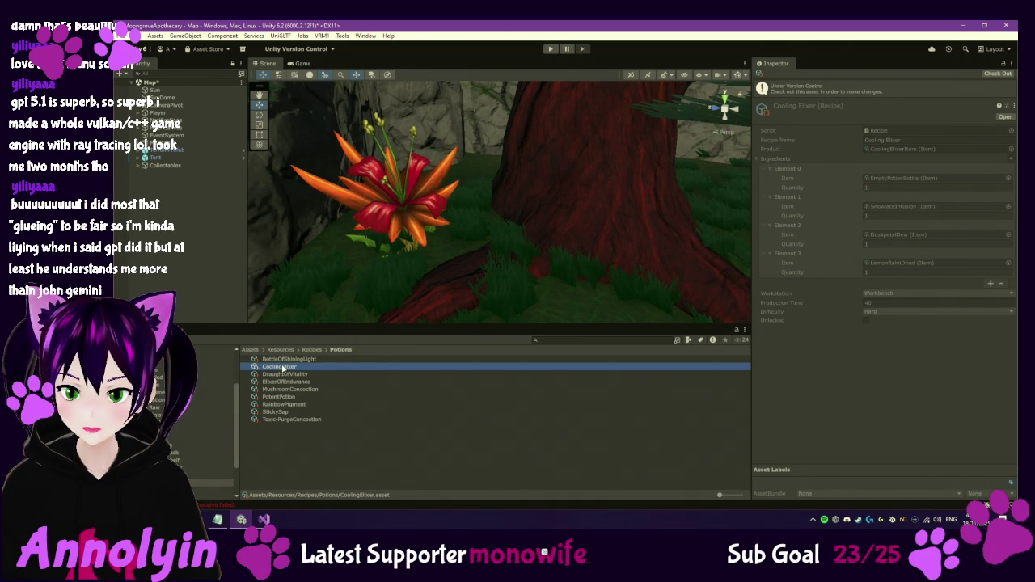
key(Down)
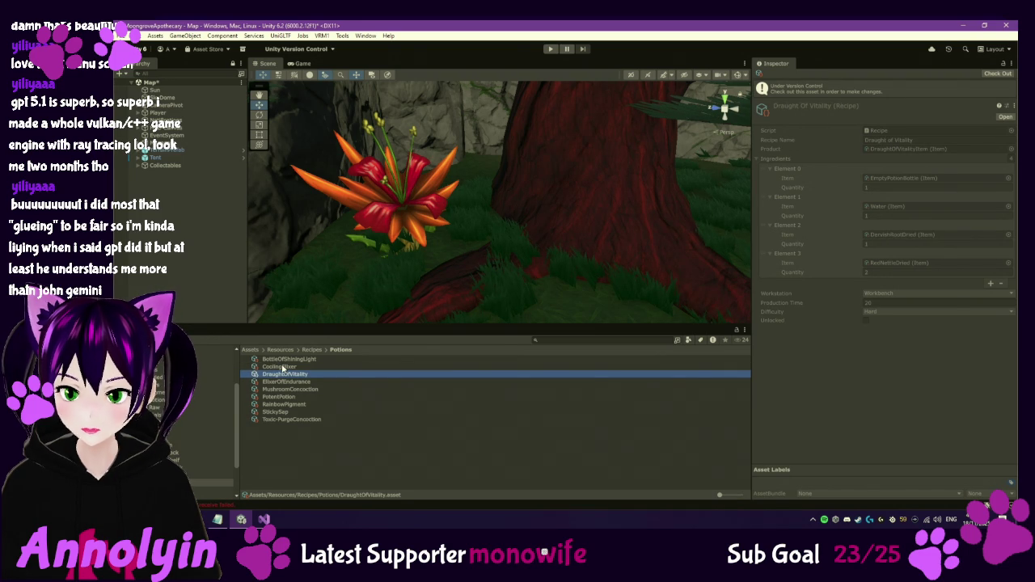
key(Down)
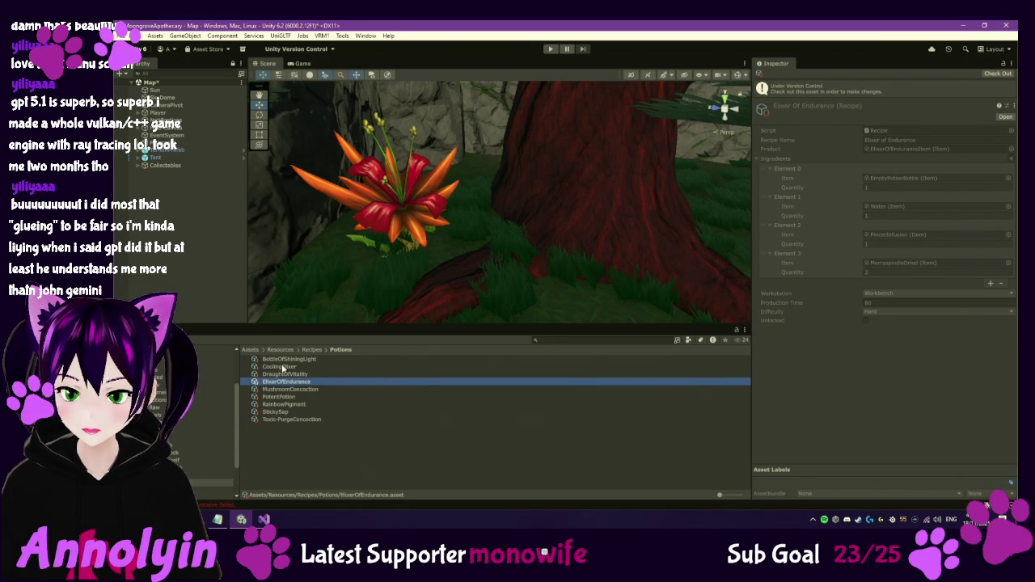
key(Down)
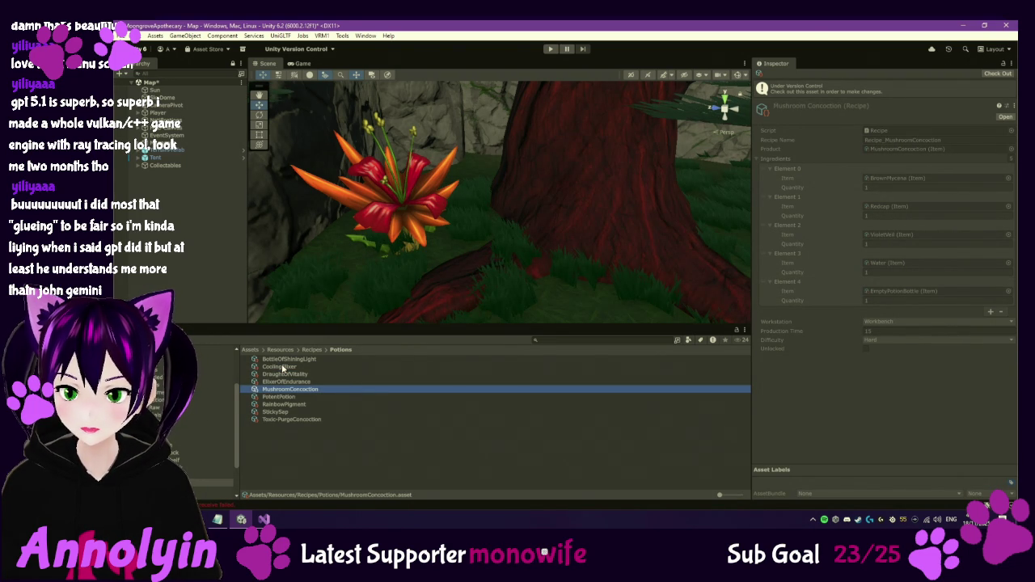
key(Down)
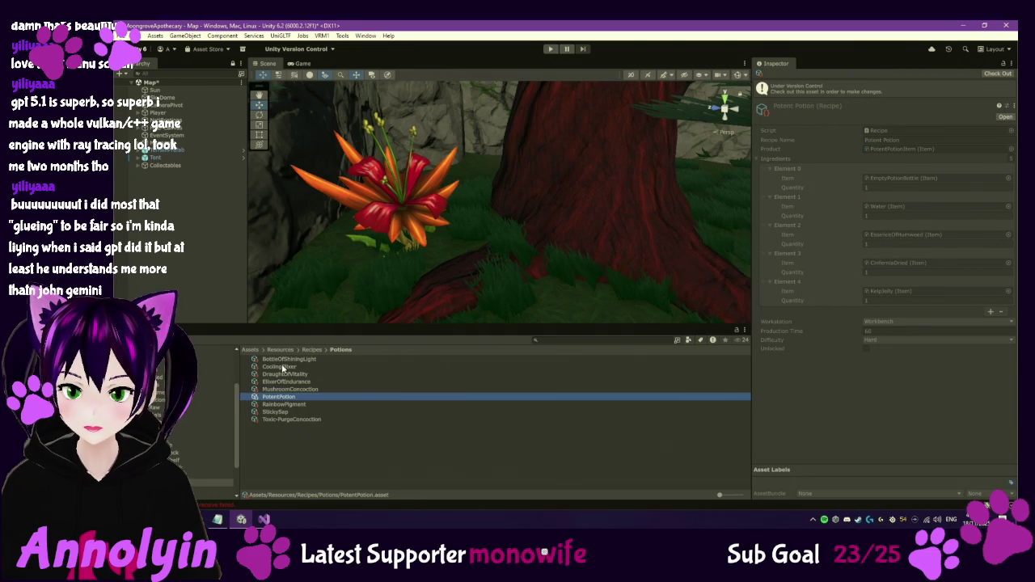
key(Down)
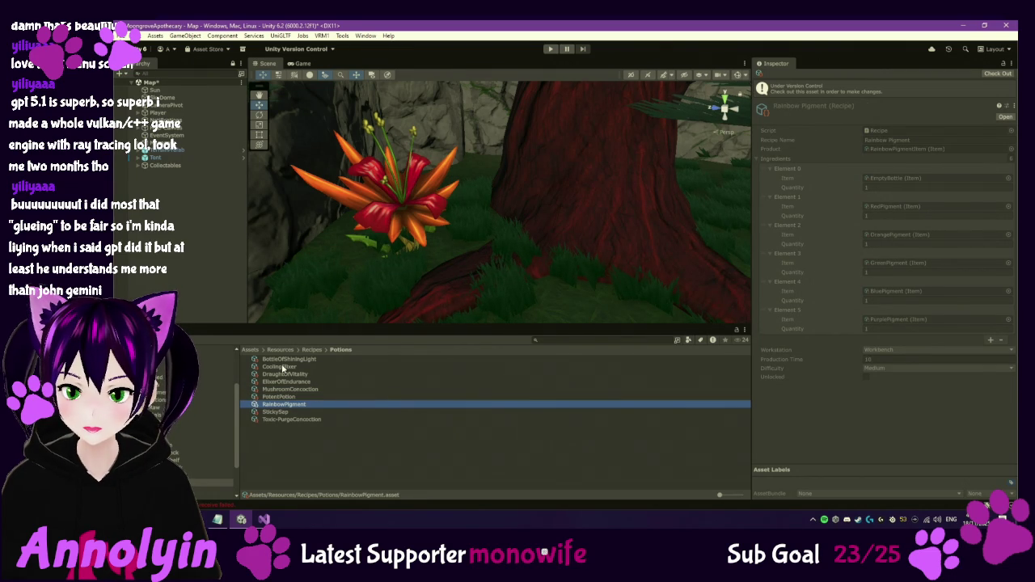
key(Down)
key(Down)
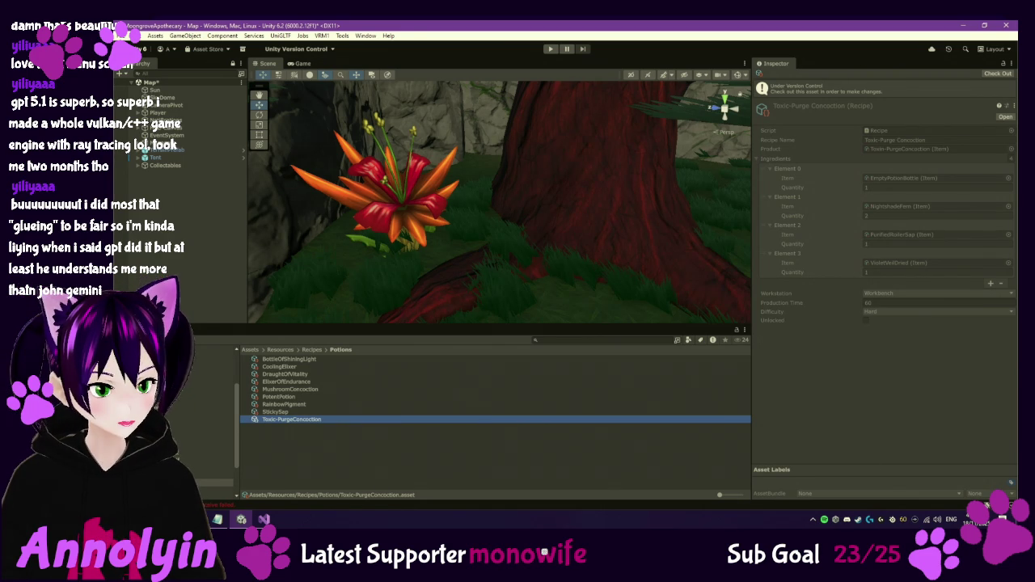
Compare the Varnish Tonic vial with its InfusionRack recipe, then check out the Varnish Tonic item.
click(219, 415)
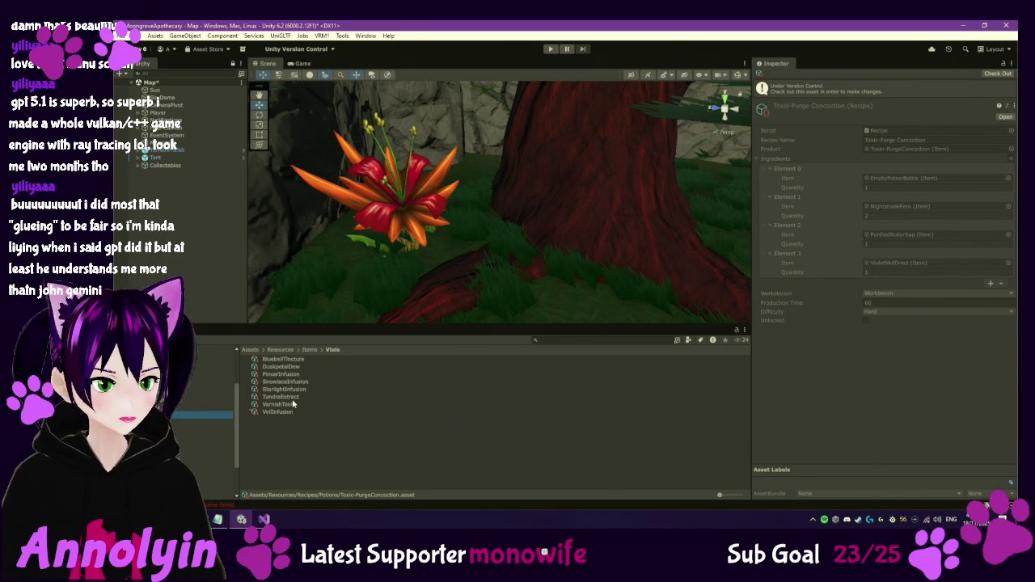
click(283, 404)
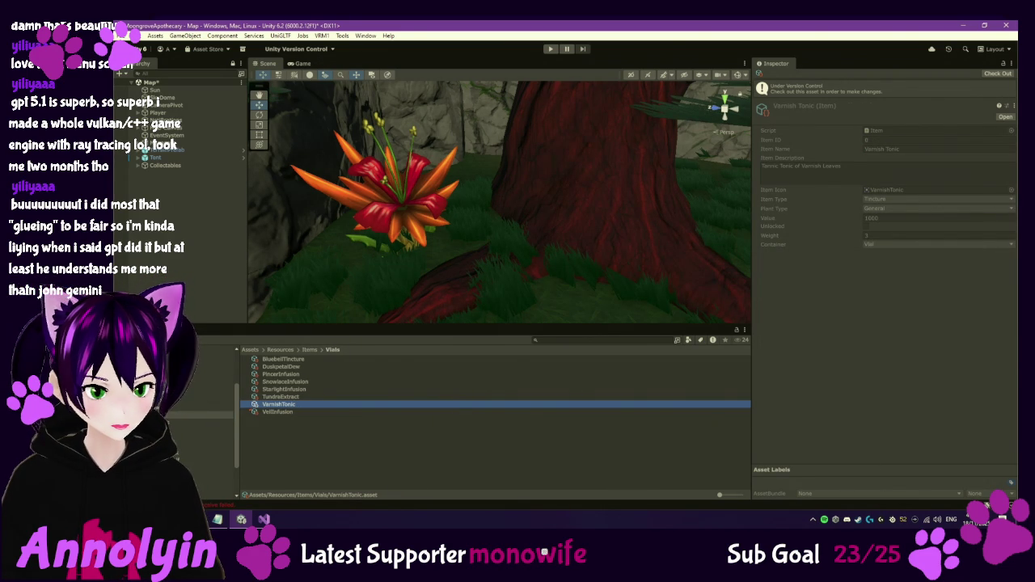
click(215, 467)
click(284, 407)
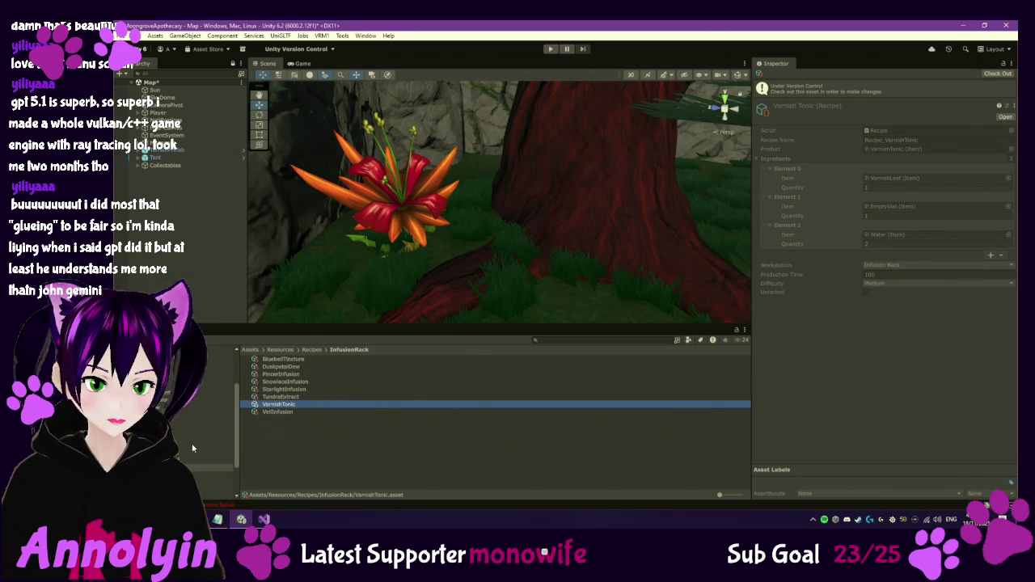
click(212, 415)
click(275, 404)
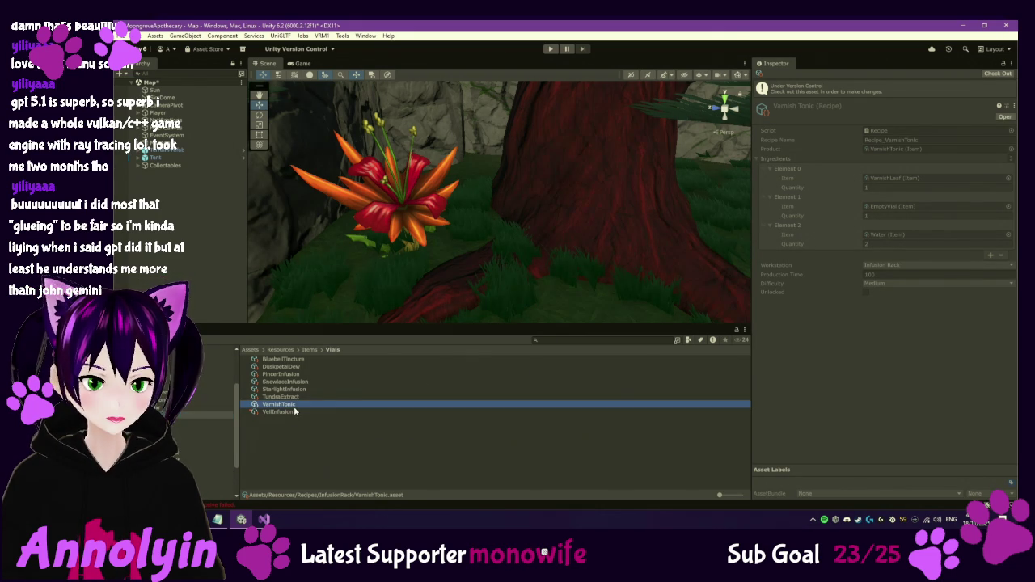
click(997, 74)
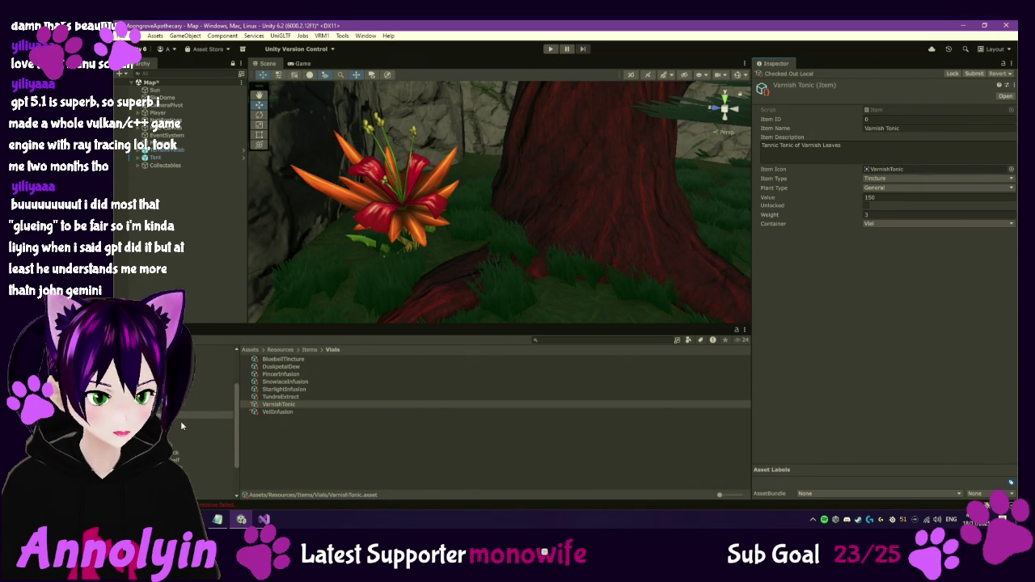
Check out the raw Dervish Root item through the Version Control context menu.
click(206, 407)
click(279, 397)
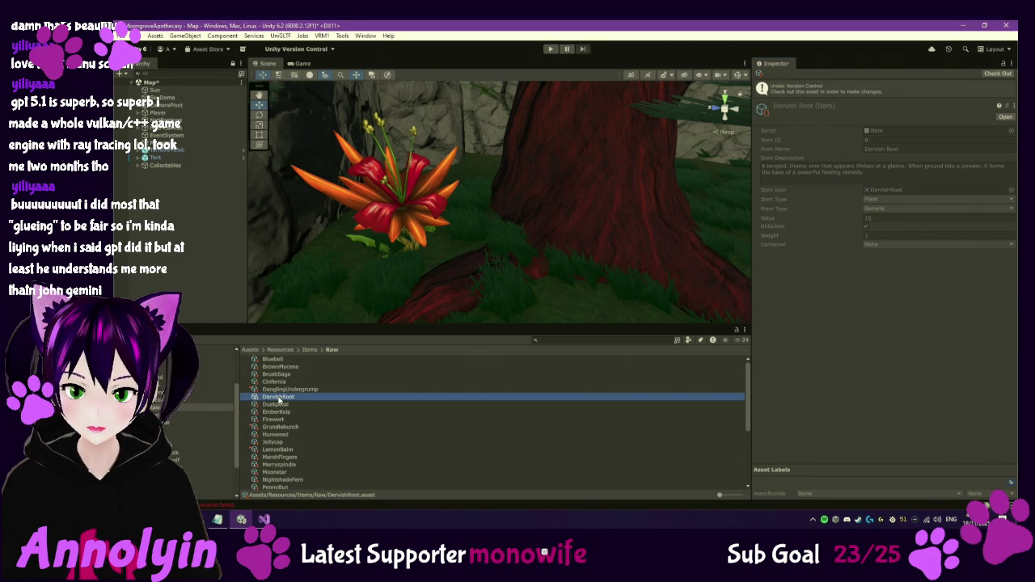
right_click(279, 397)
mouse_move(316, 132)
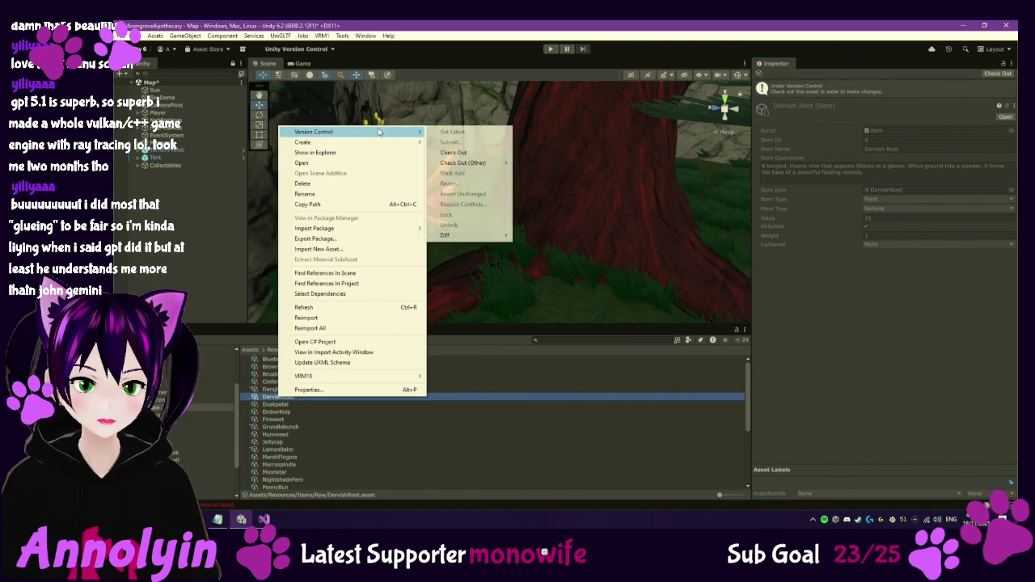
click(457, 153)
Set Dervish Root's Value to 30, then view Dervish Root Dried, valued 360.
click(886, 197)
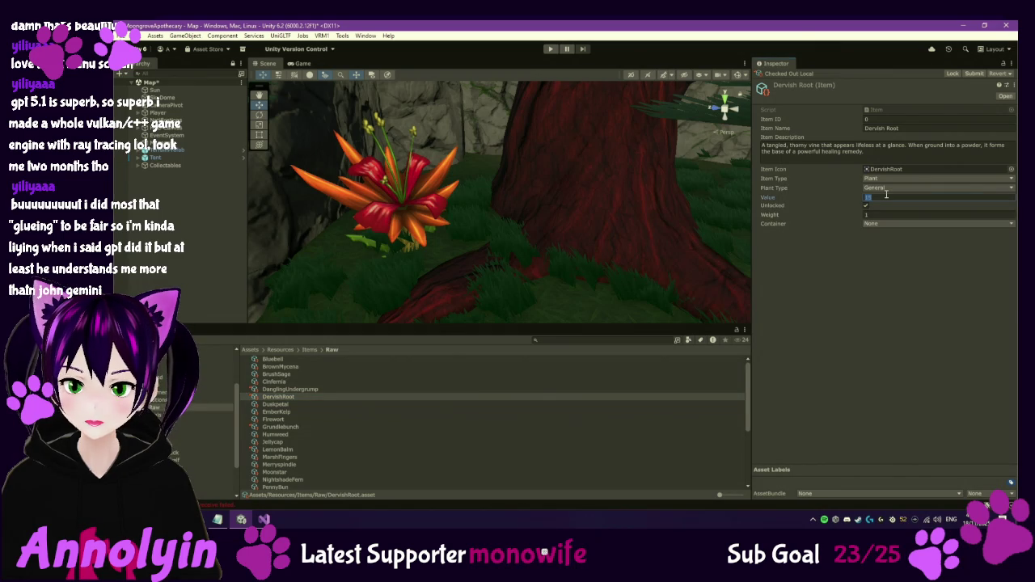
text(30)
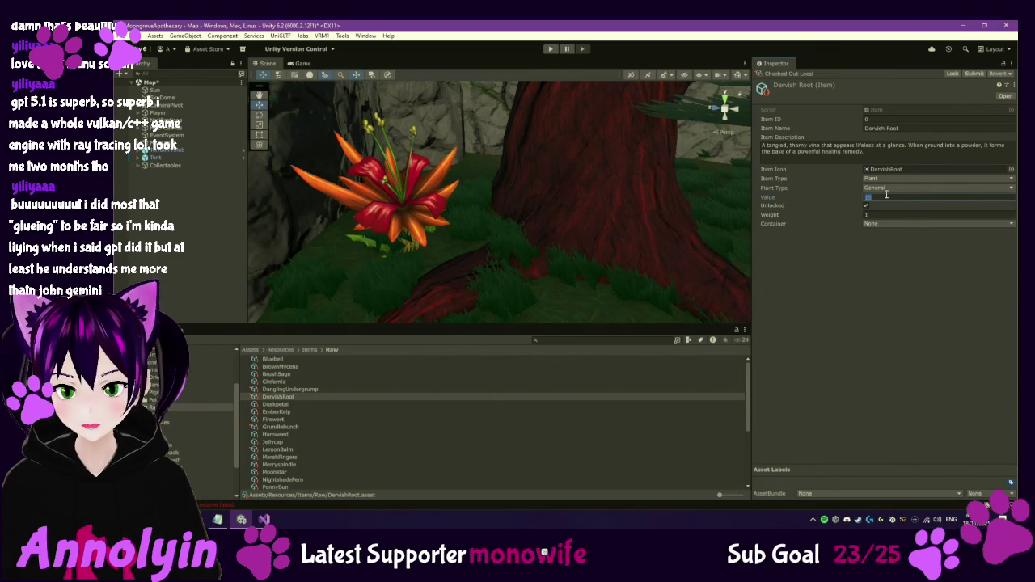
click(892, 305)
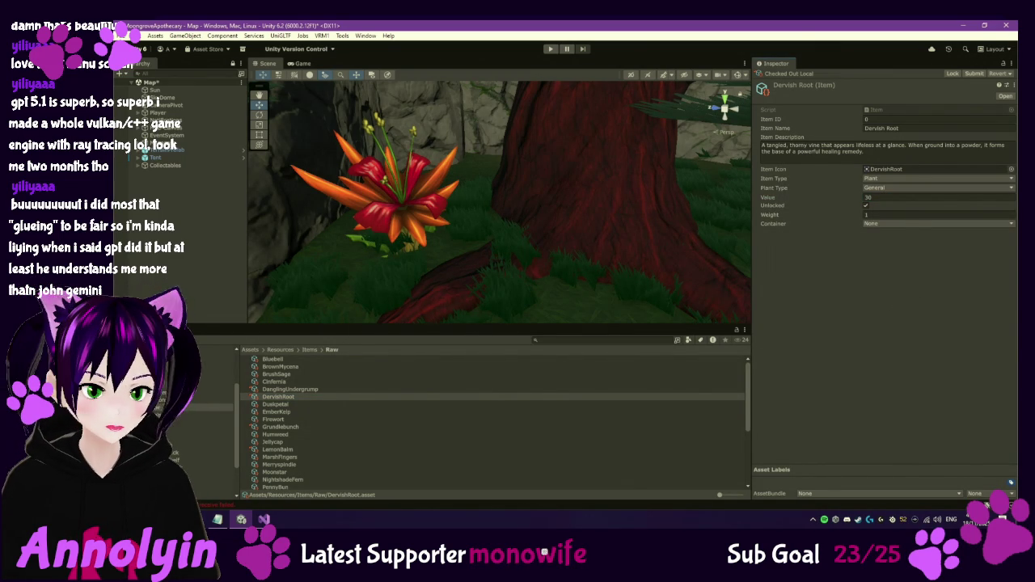
click(214, 377)
click(293, 374)
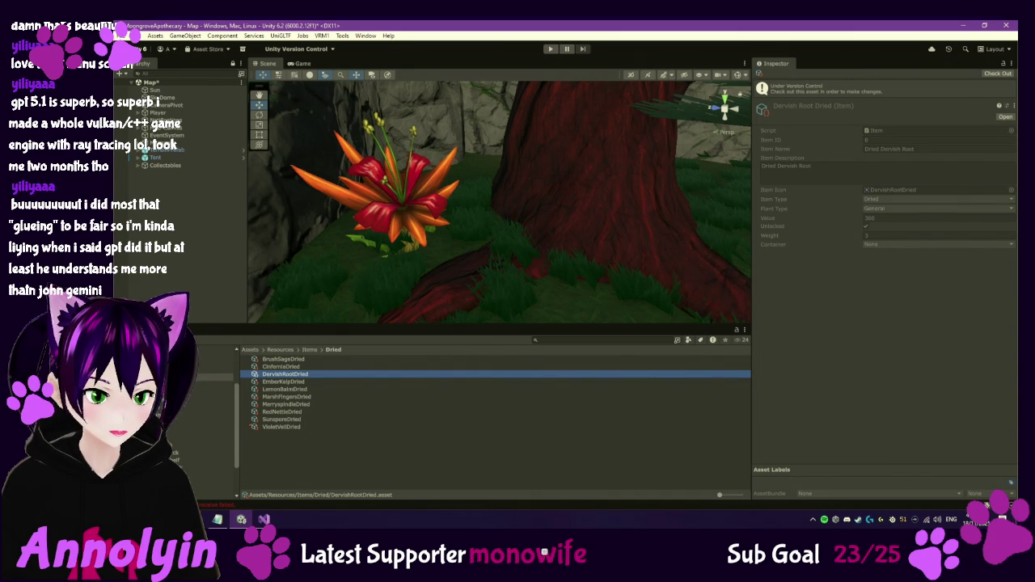
Review the Powdered Dervish Root recipe in Mortar, then select the Powdered Dervish Root pigment item.
click(211, 483)
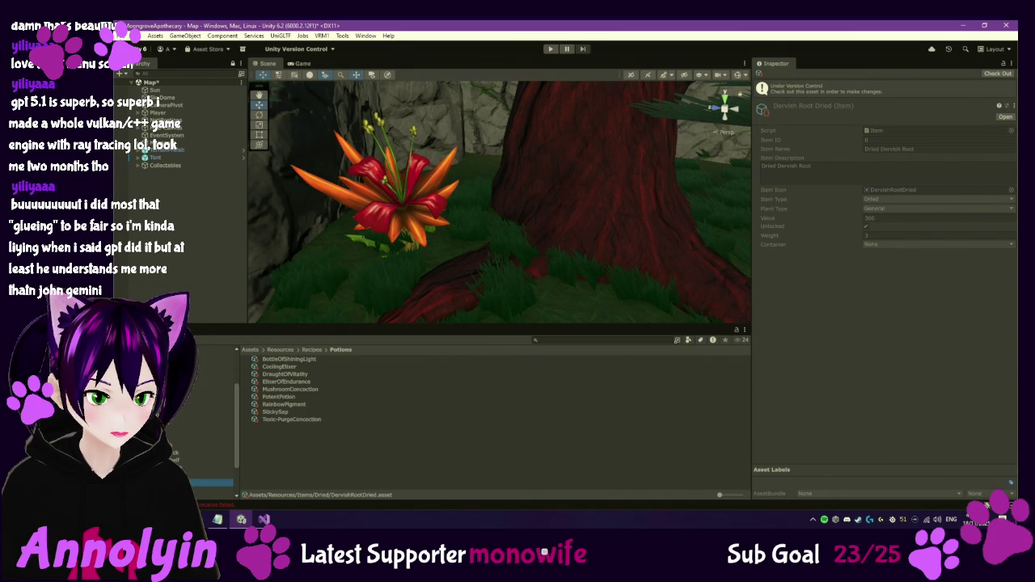
click(210, 475)
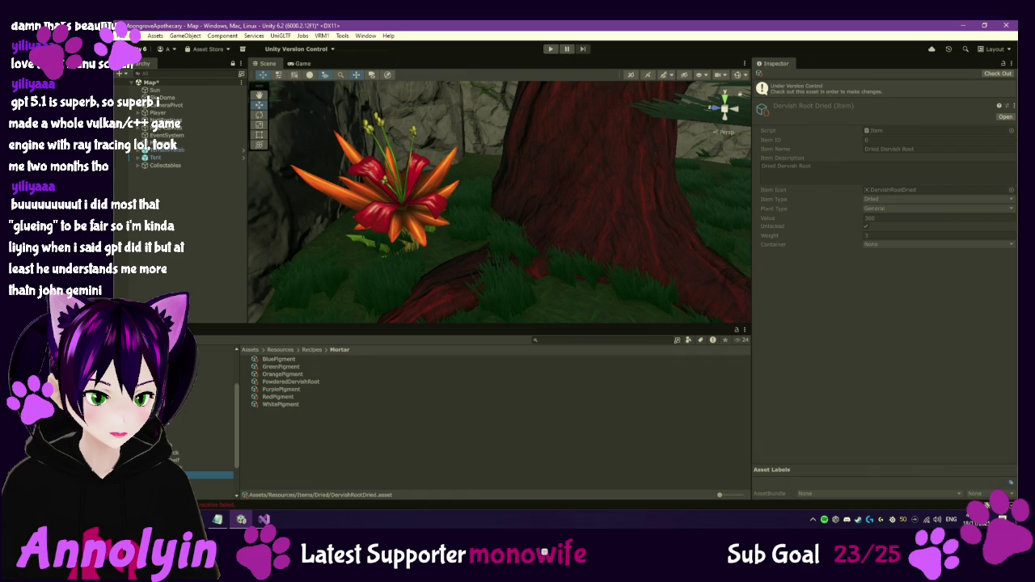
click(285, 384)
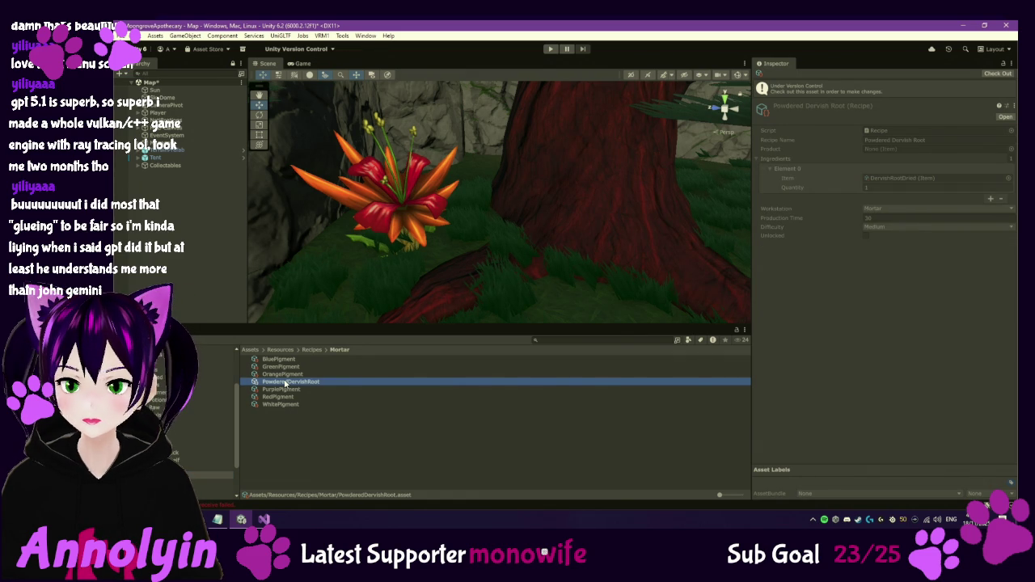
click(212, 392)
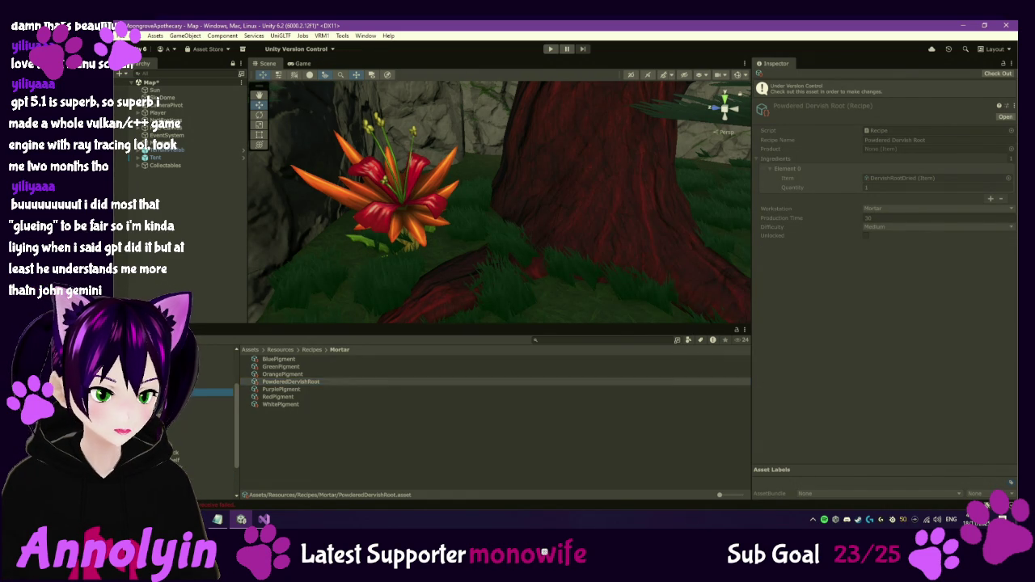
click(287, 382)
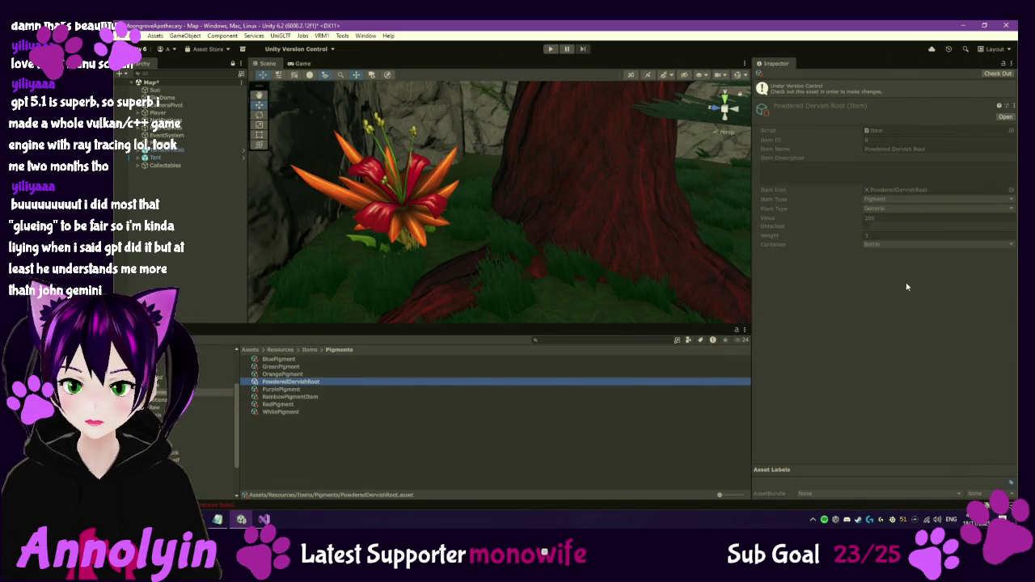
Check out Powdered Dervish Root and raise its Value from 200 to 600.
click(997, 73)
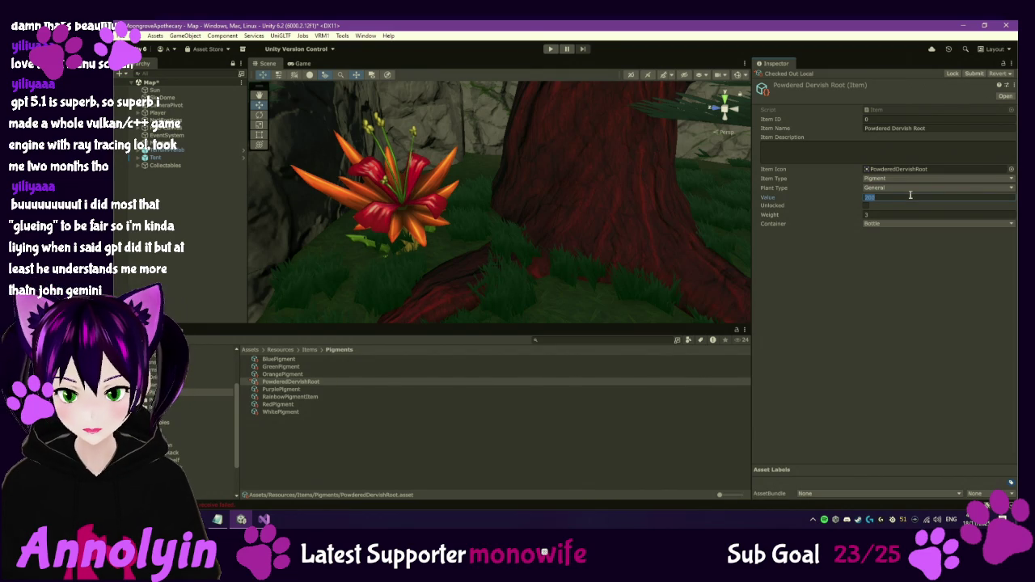
text(600)
key(Return)
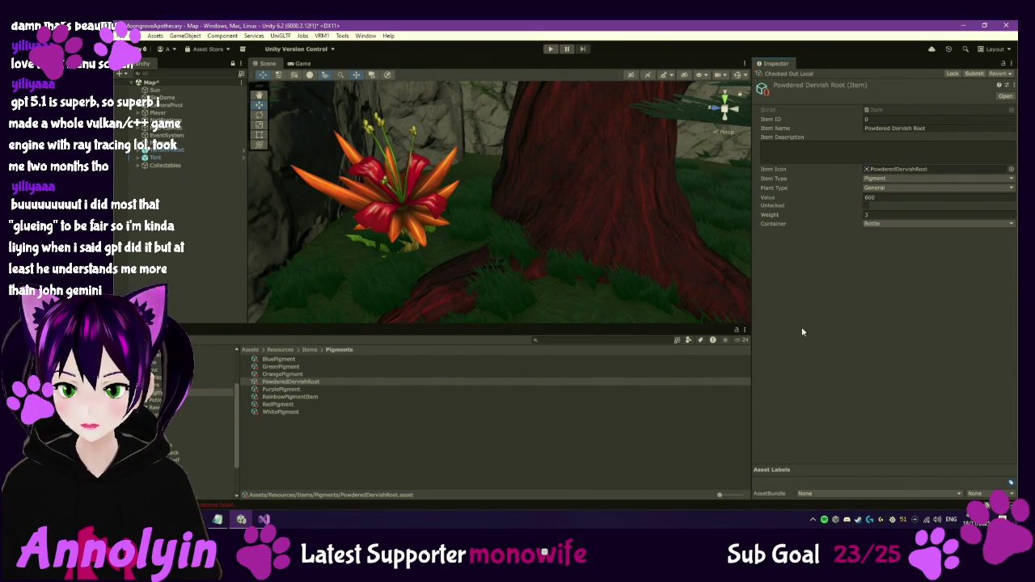
click(214, 377)
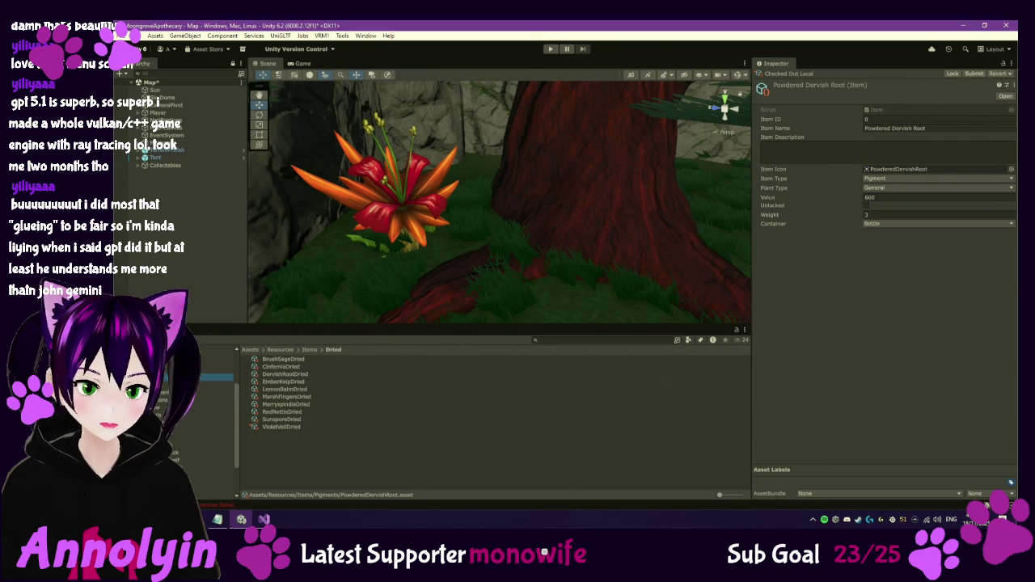
Inspect Merryspindle Dried, then step through the InfusionRack recipes to Pincer Infusion.
click(289, 406)
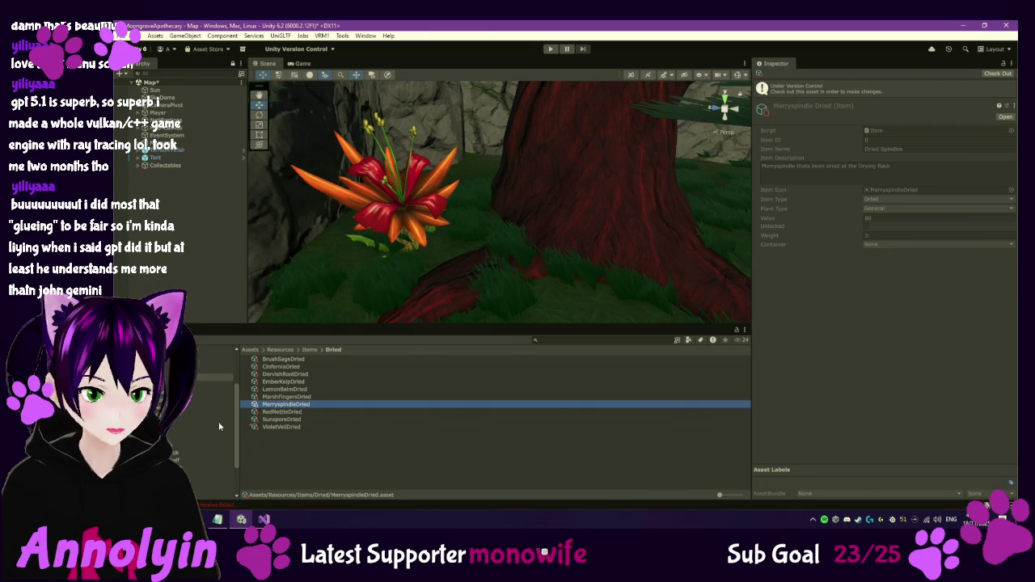
click(206, 452)
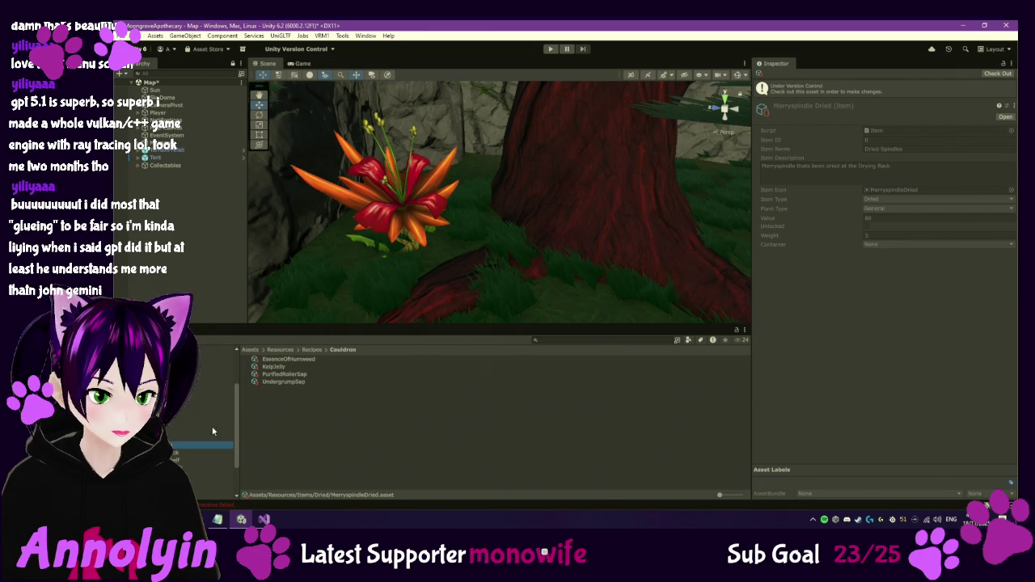
key(Down)
key(Down)
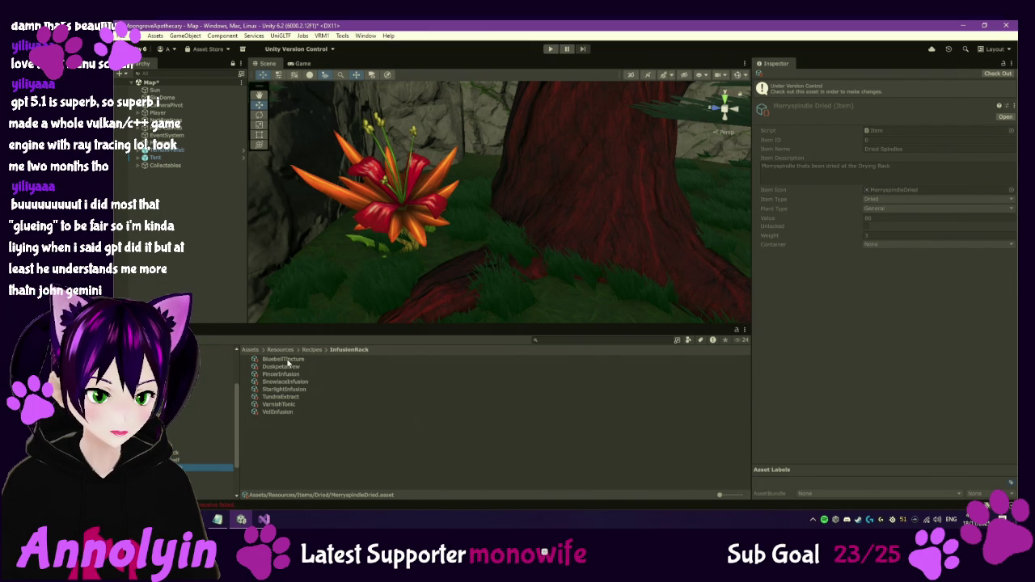
click(287, 361)
key(Down)
key(Down)
key(Down)
key(Down)
key(Down)
key(Down)
key(Down)
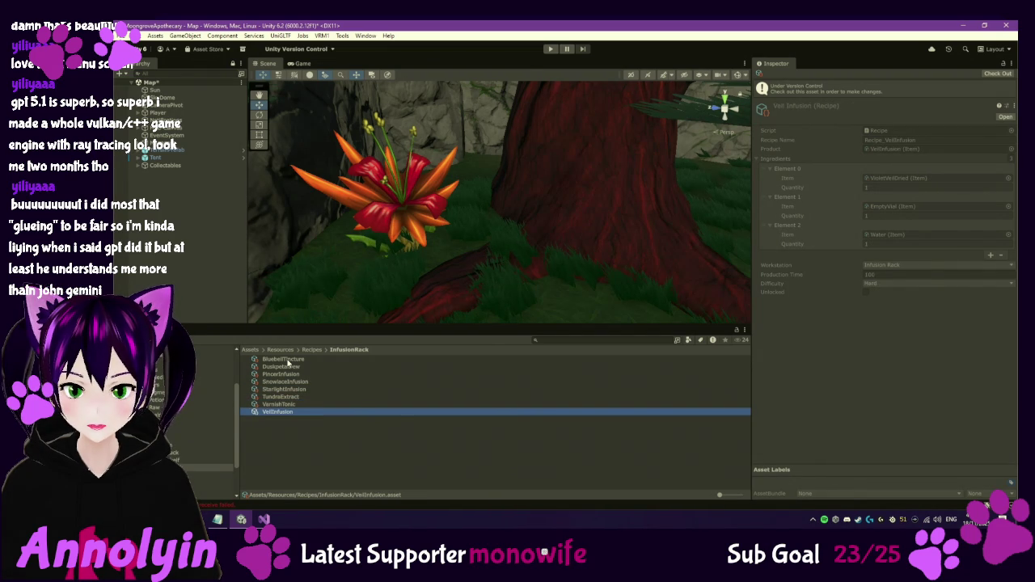
Review the White, Purple and Green Pigment recipes in the Mortar folder.
click(312, 350)
double_click(293, 402)
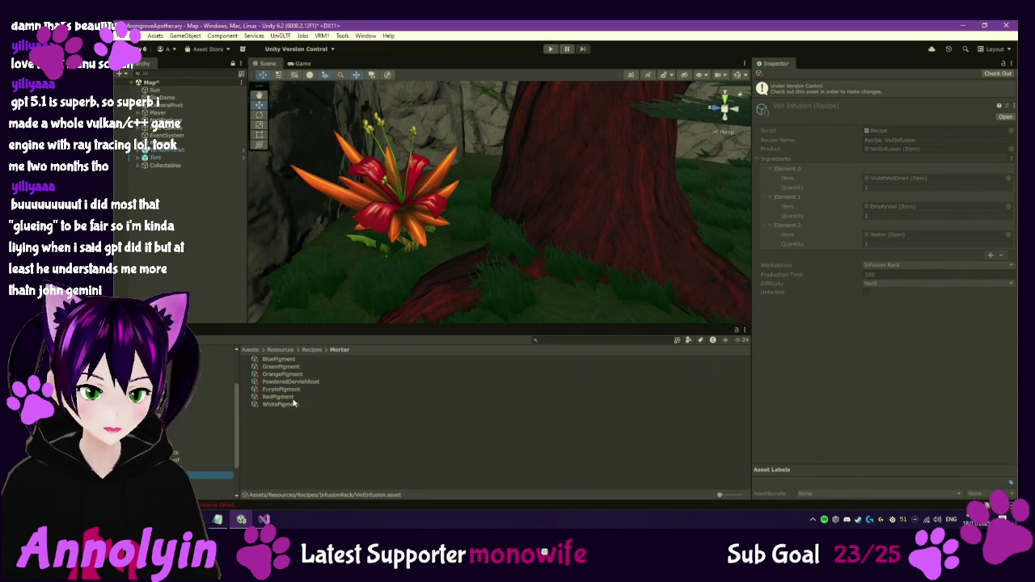
click(292, 404)
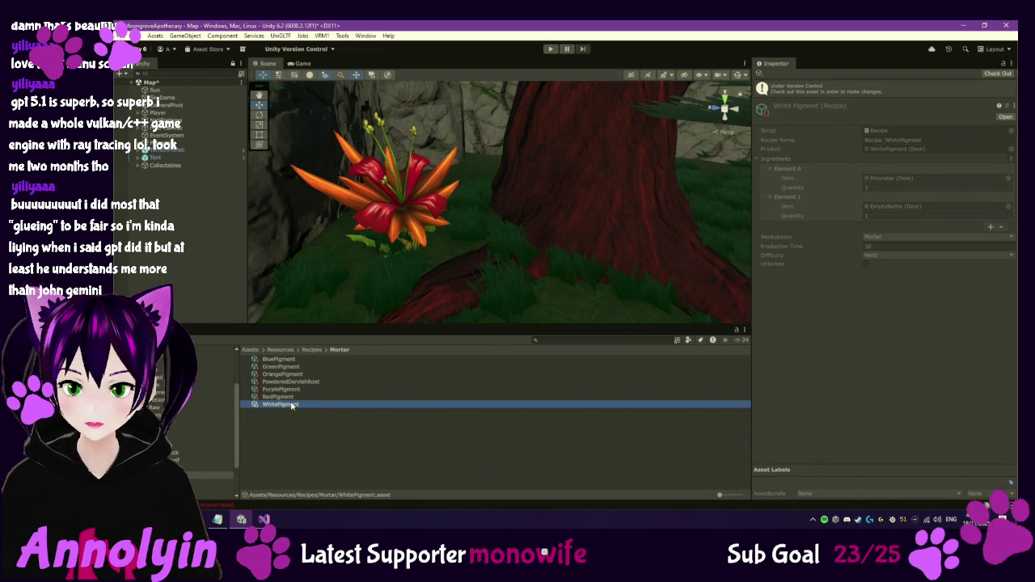
key(Up)
key(Up)
key(Up)
key(Up)
key(Up)
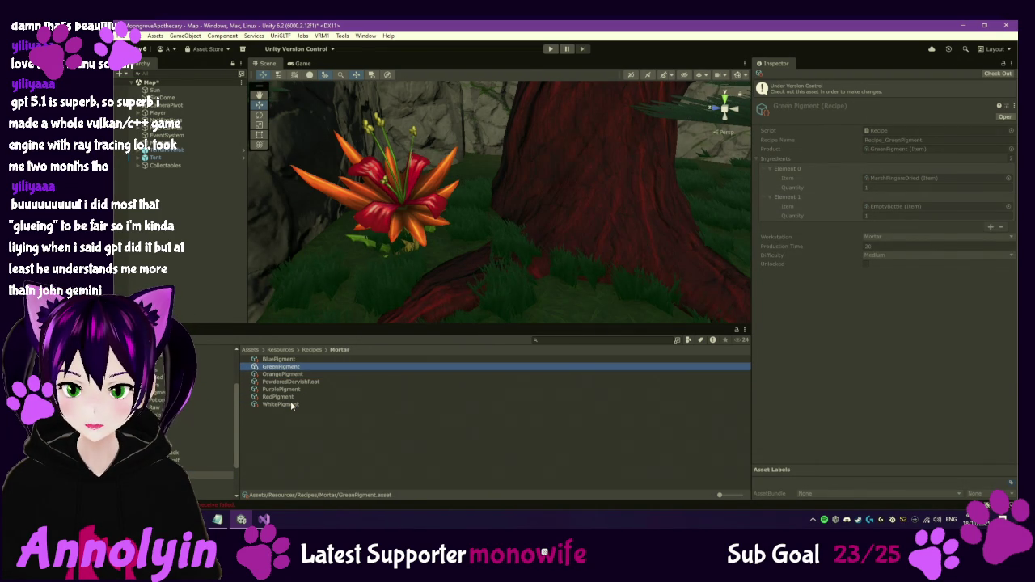
key(Up)
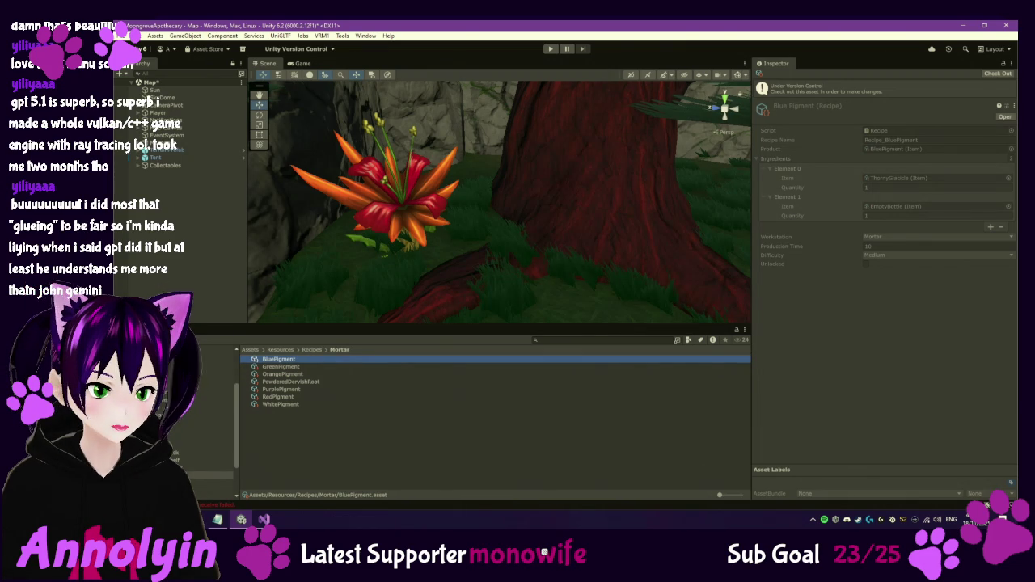
Step through the potion recipes from Bottle of Shining Light to Potent Potion.
click(219, 479)
click(276, 360)
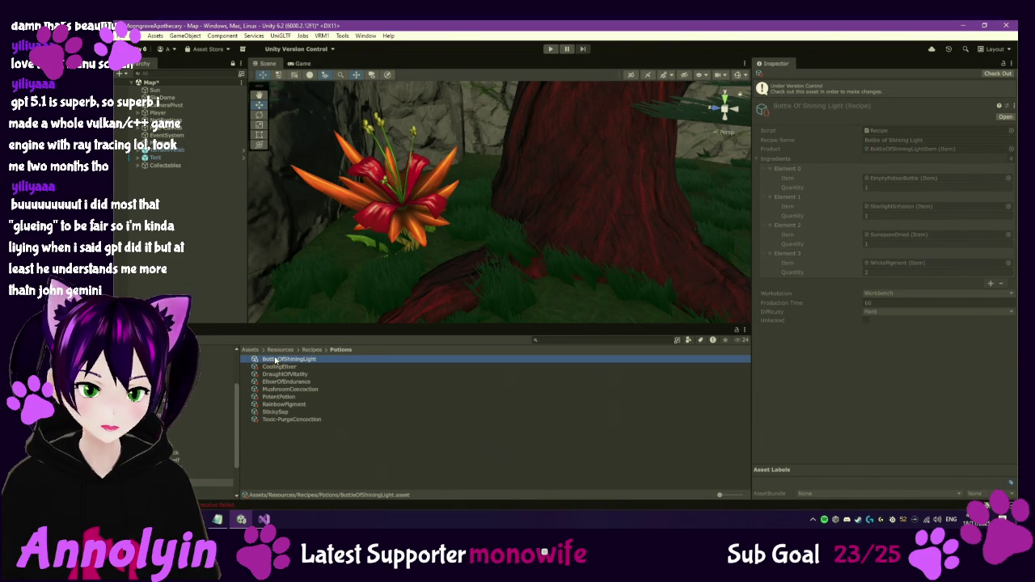
key(Down)
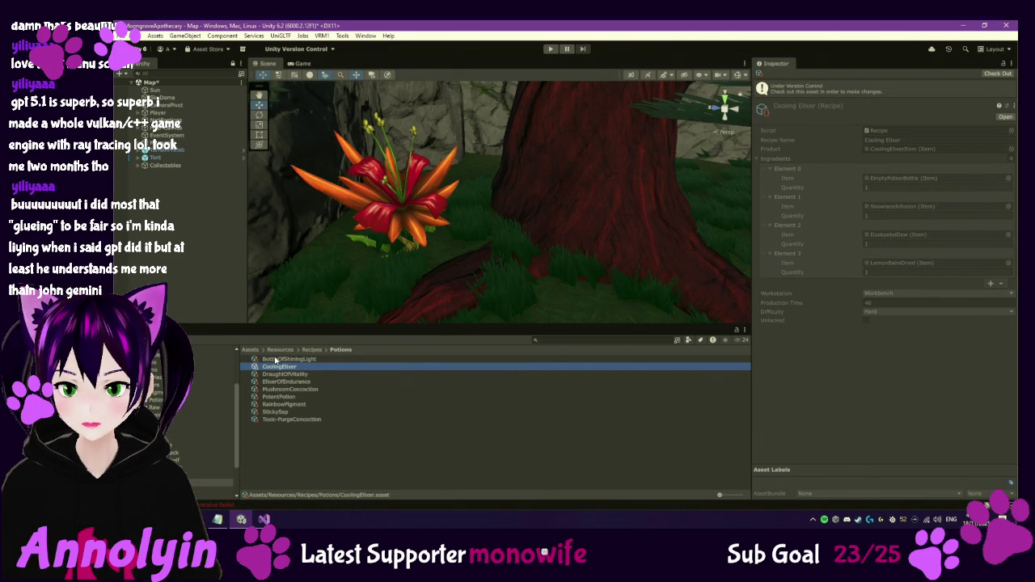
key(Down)
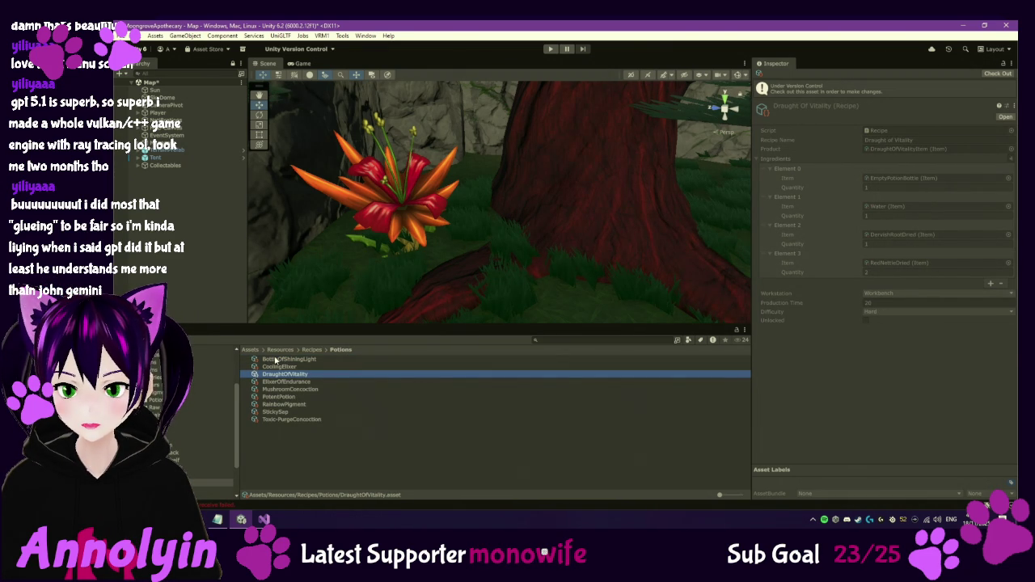
key(Down)
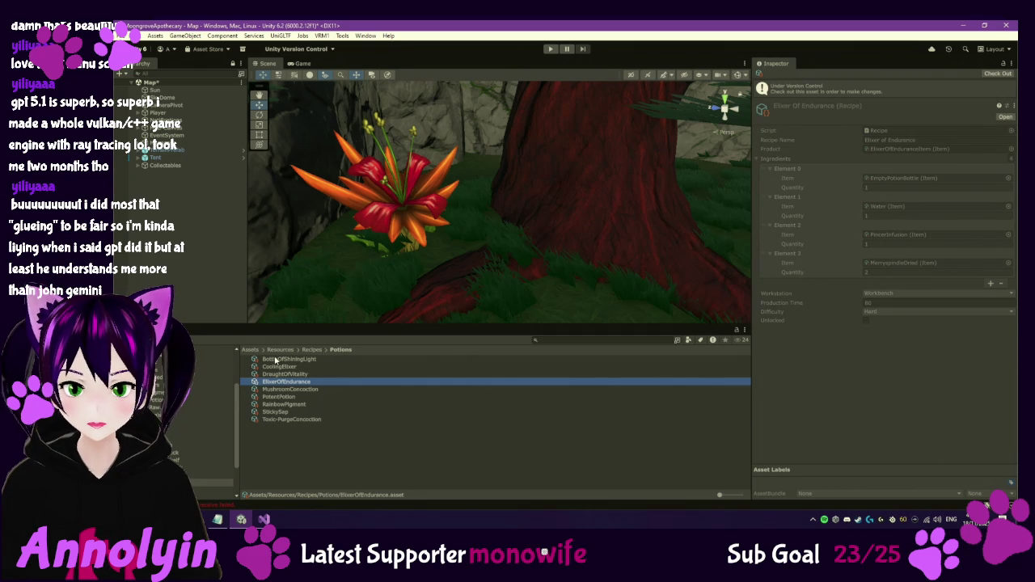
key(Down)
key(Down)
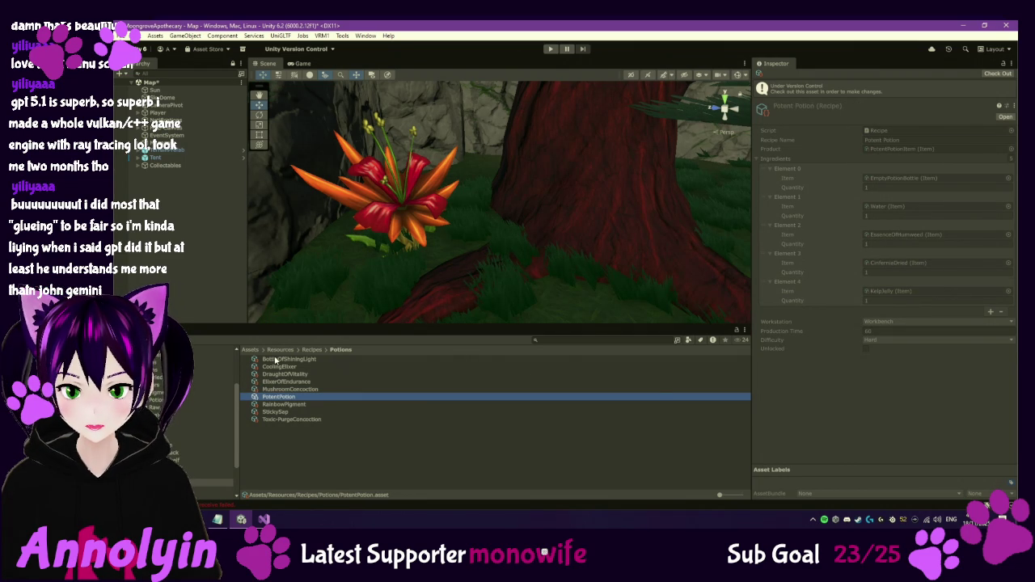
View the Rainbow Pigment recipe, then select the White Pigment item in Items/Pigments.
key(Down)
key(Down)
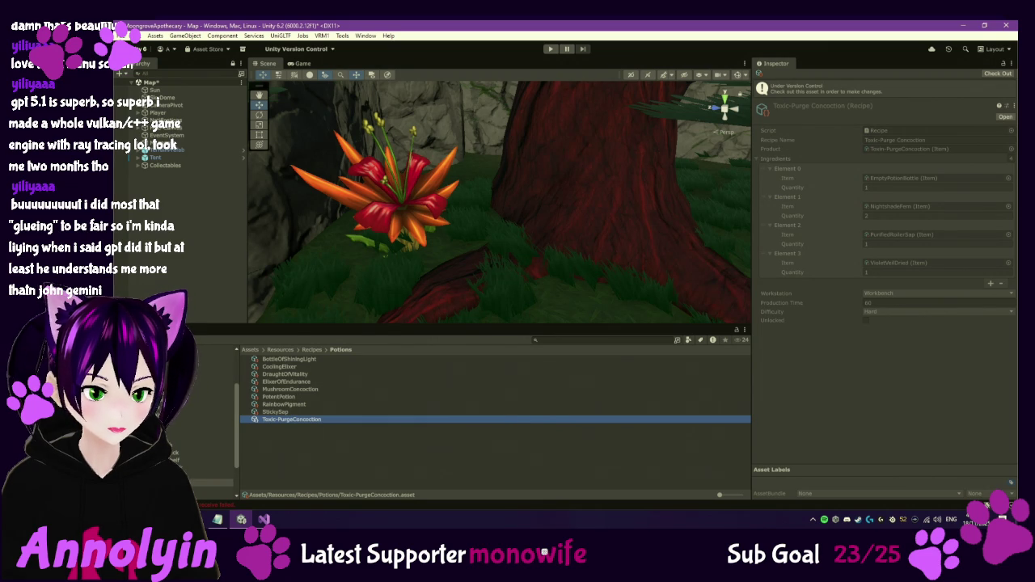
click(212, 392)
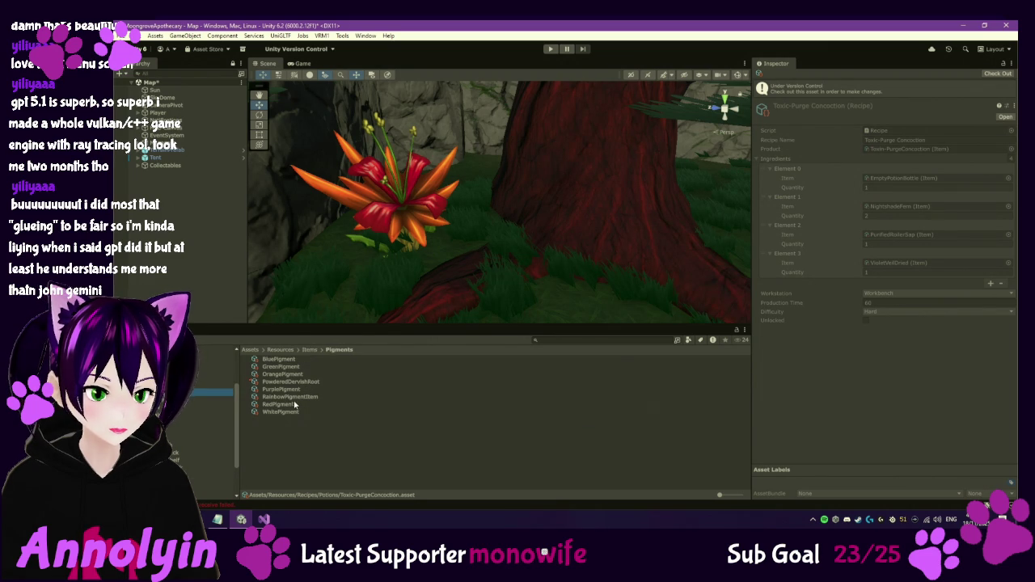
click(280, 412)
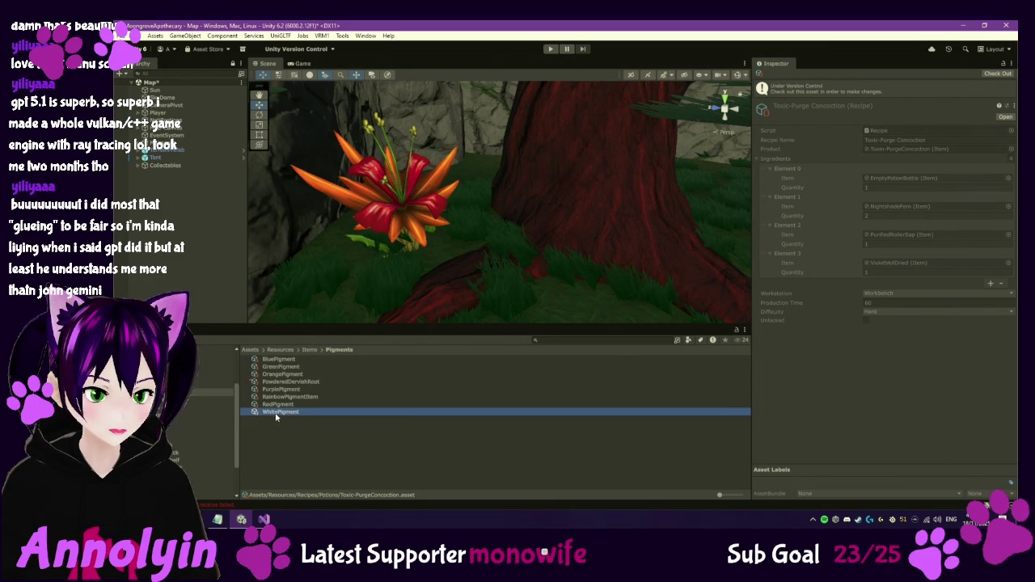
Check out White Pigment and lower its Value from 2000 to 500.
click(998, 74)
click(893, 197)
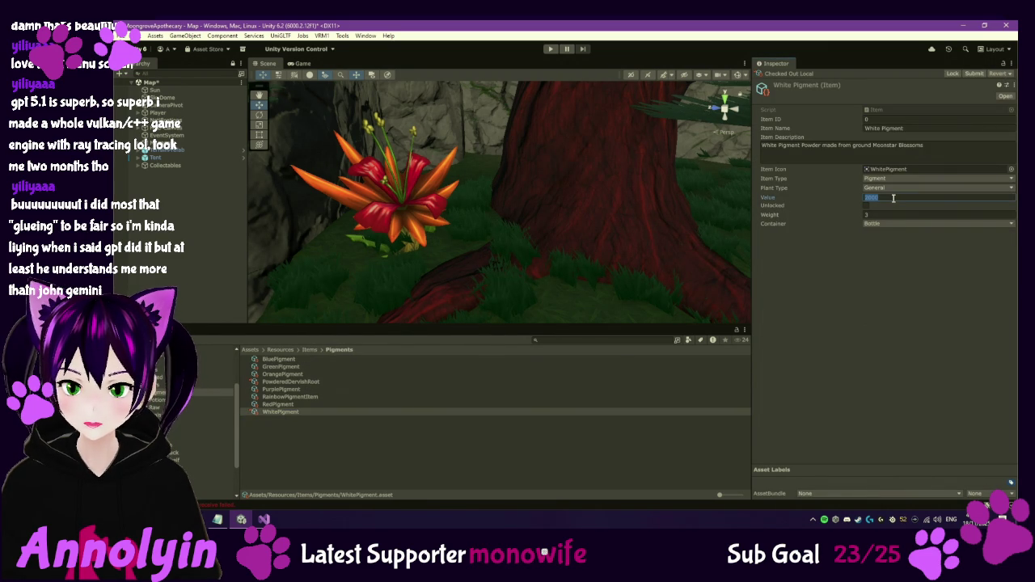
text(500)
key(Return)
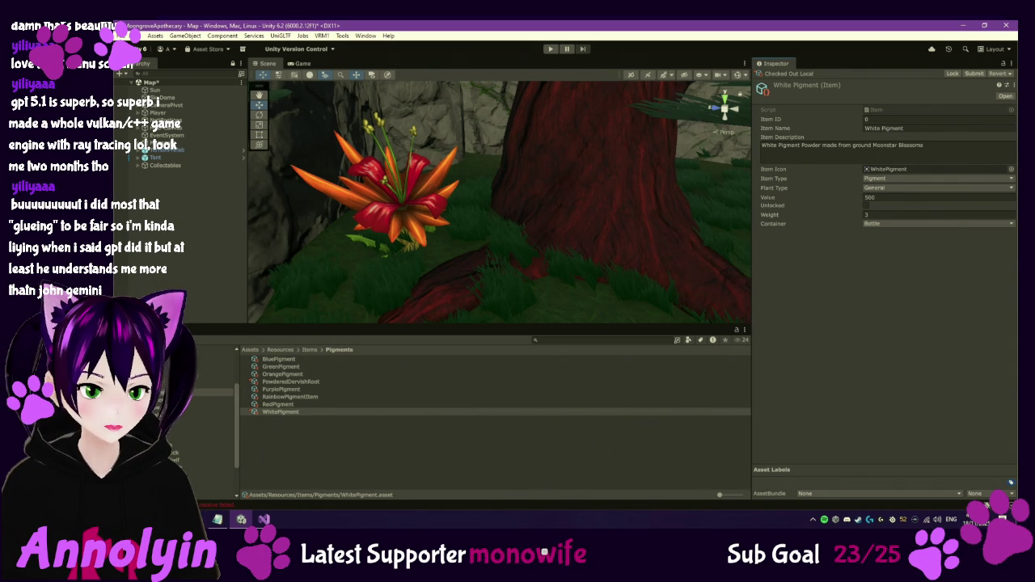
click(210, 415)
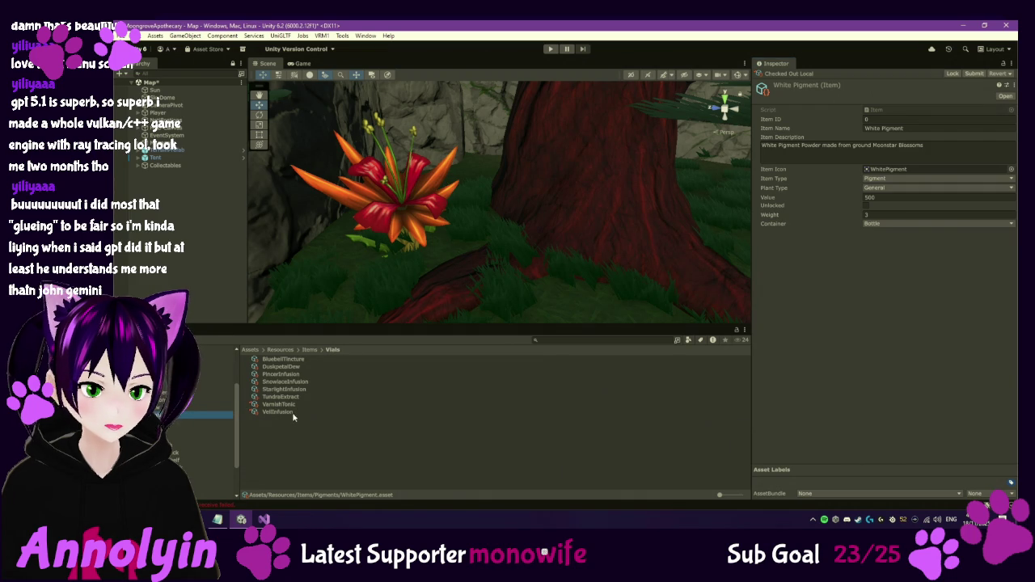
Check out the Starlight Infusion item and set its sale value to 400.
click(283, 382)
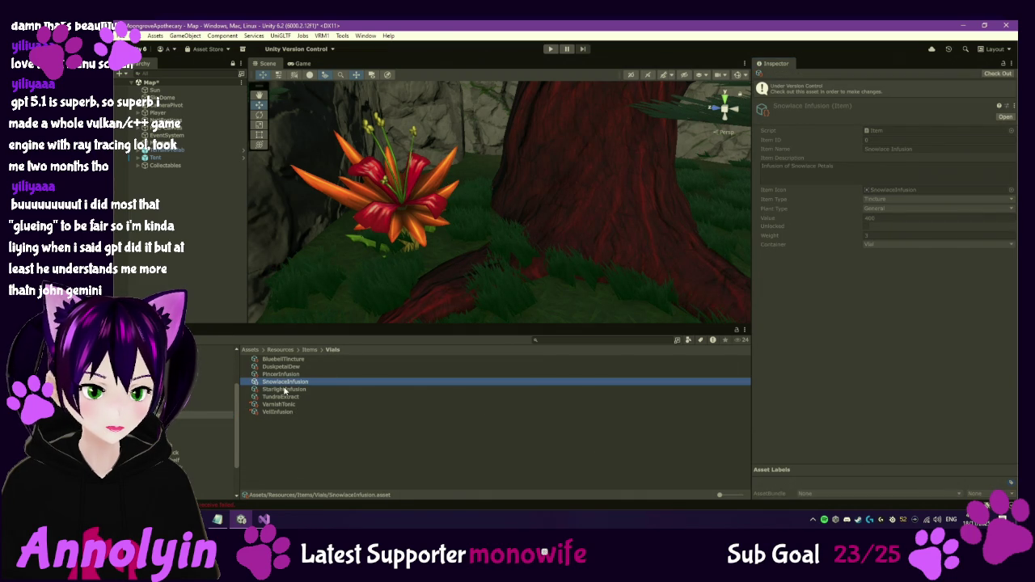
click(285, 390)
click(997, 73)
click(889, 195)
text(400)
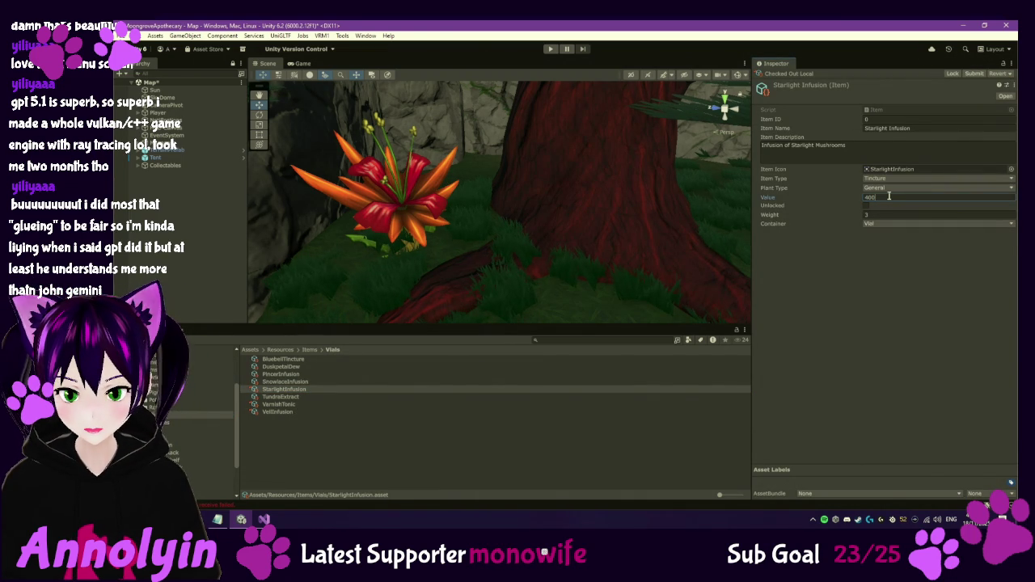
click(846, 262)
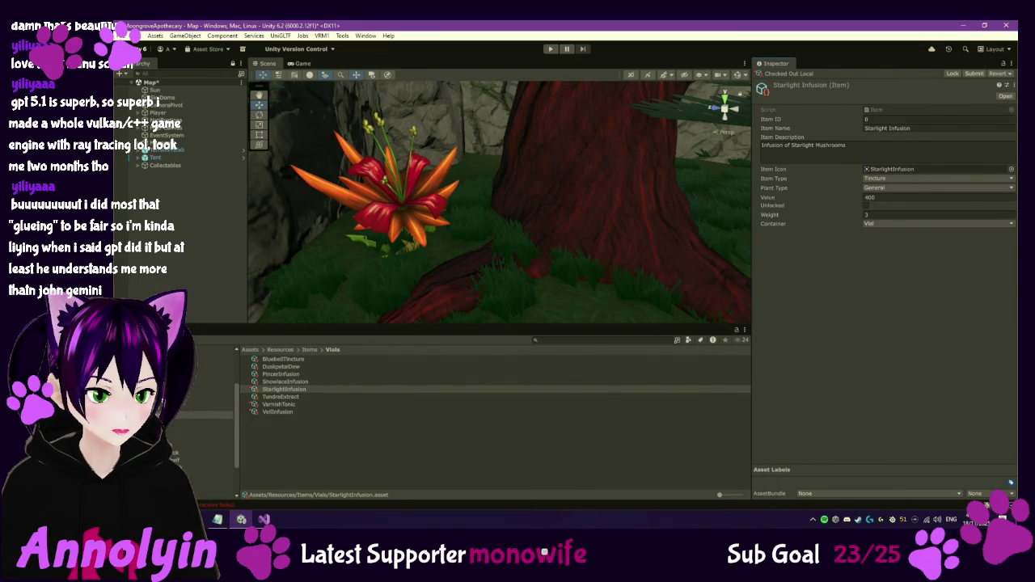
Compare against the raw Poisifferous Roller, then check out Purified Roller Sap and set Value 600.
click(206, 406)
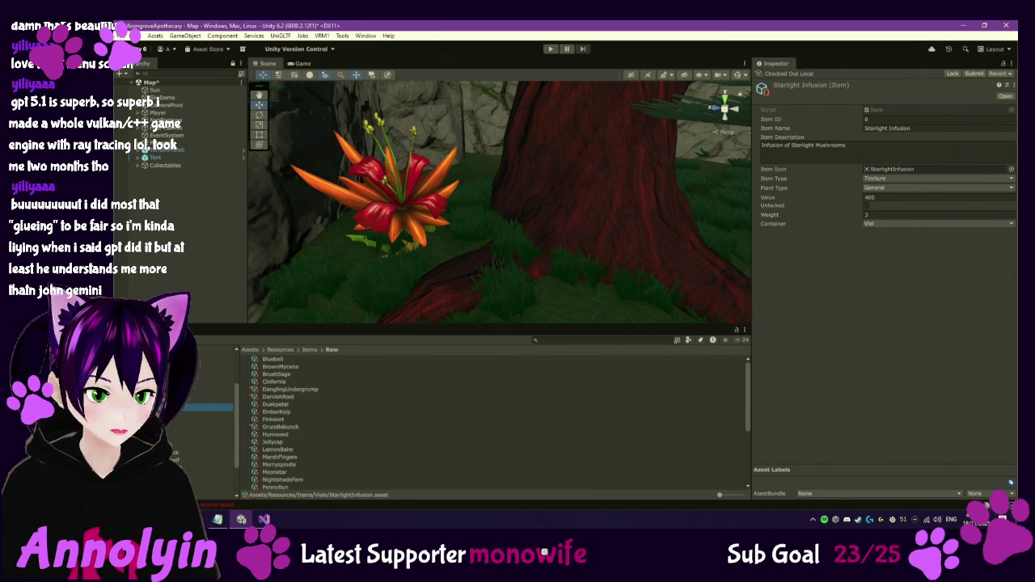
scroll(293, 473, down, 2)
click(285, 474)
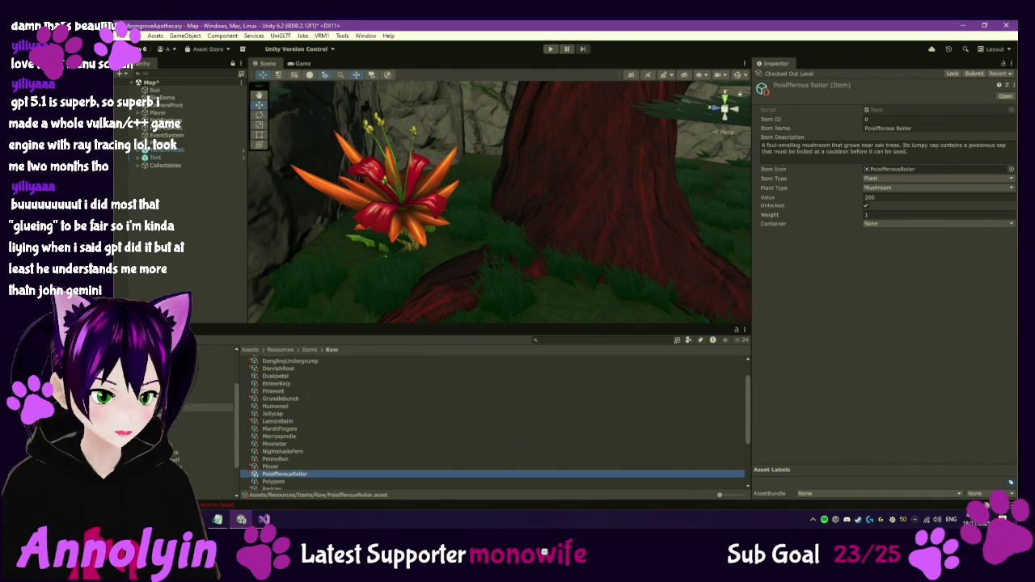
click(188, 392)
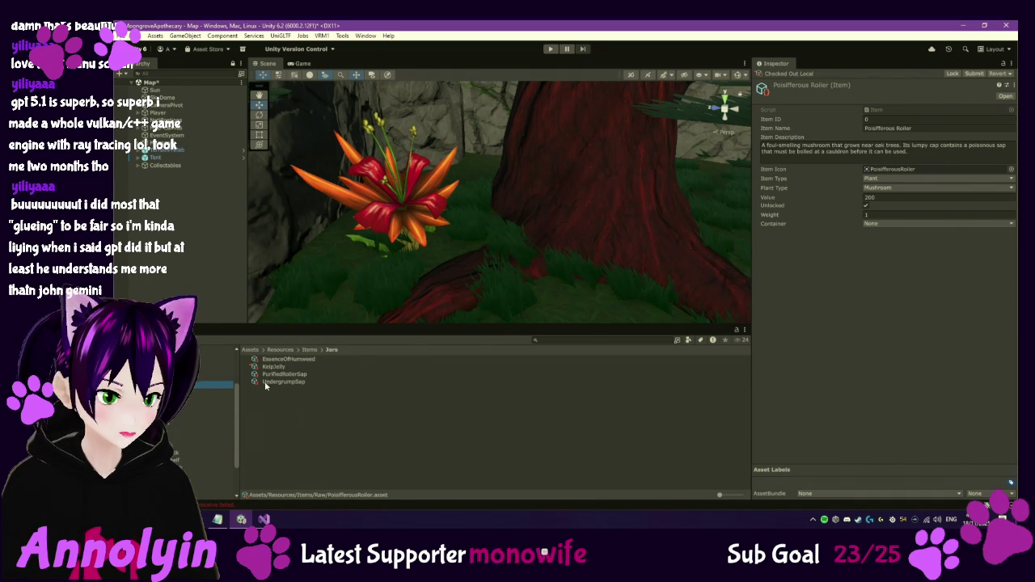
click(276, 374)
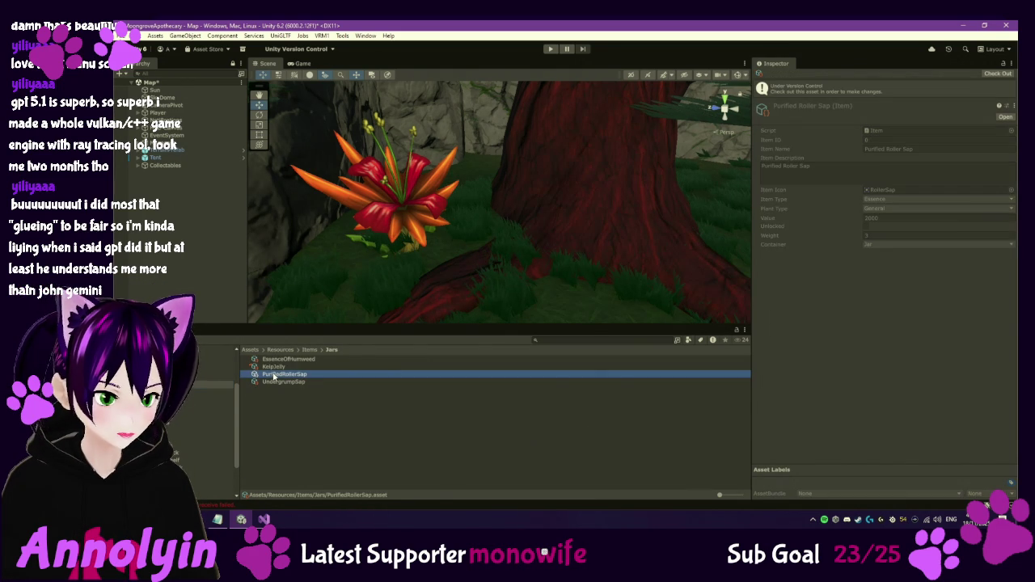
click(998, 74)
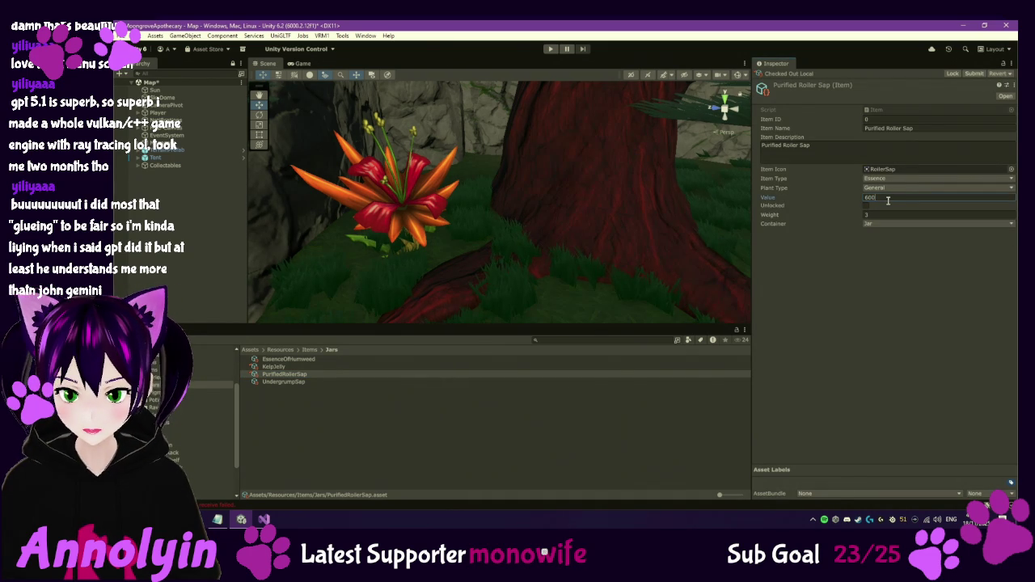
text(600)
key(Return)
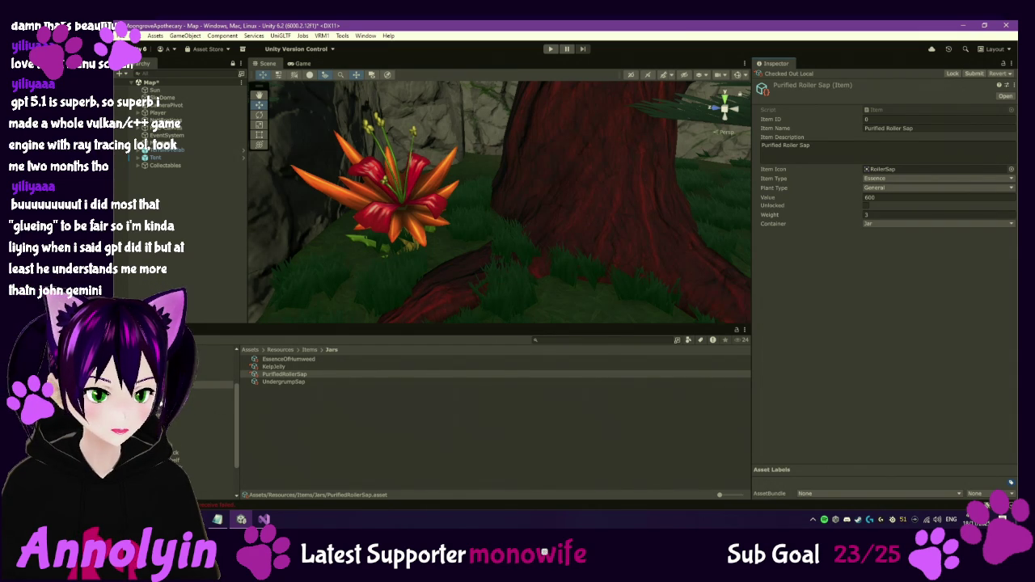
Check out the Red Nettle Dried item and raise its value to 200.
click(212, 377)
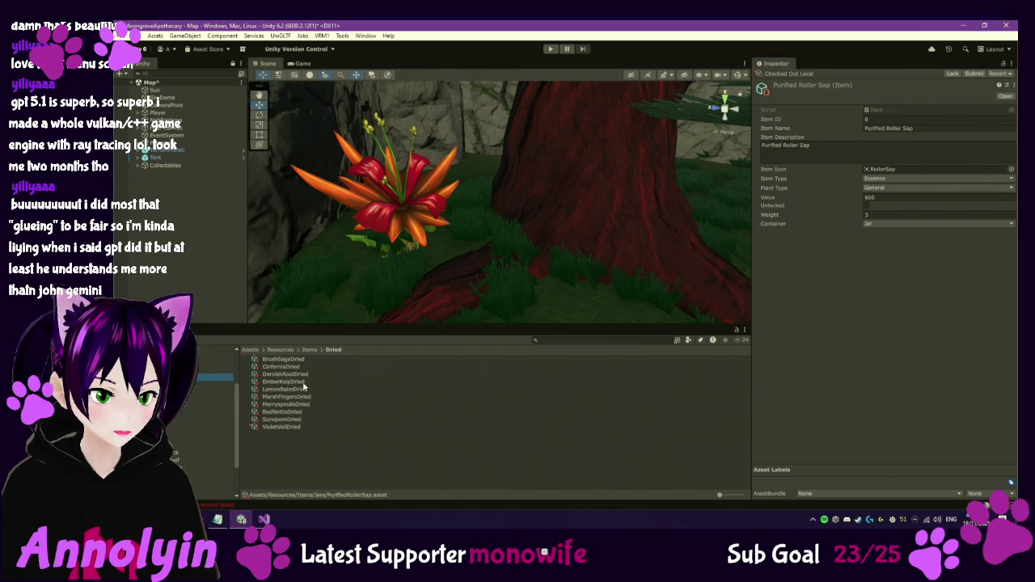
click(283, 413)
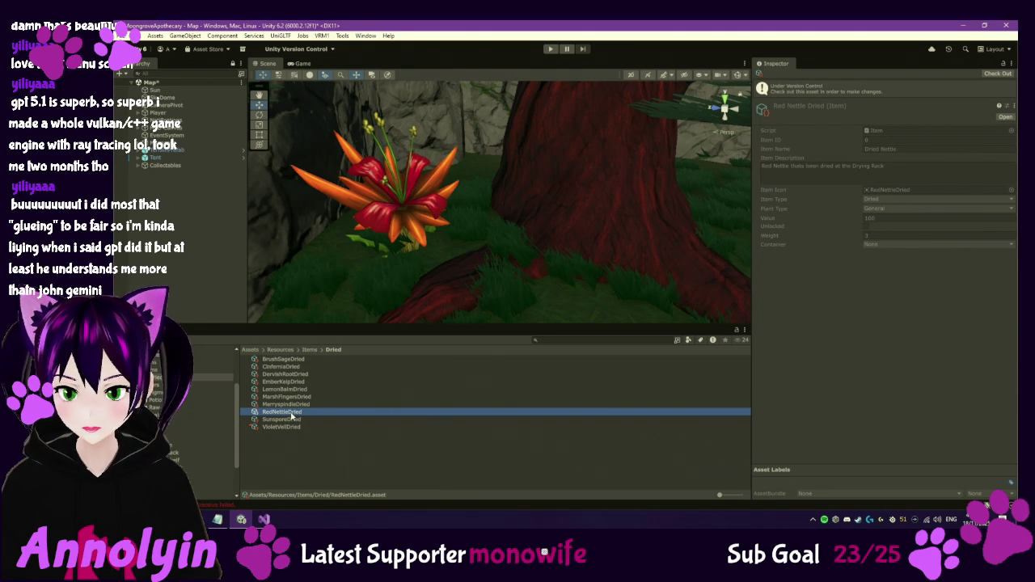
click(997, 73)
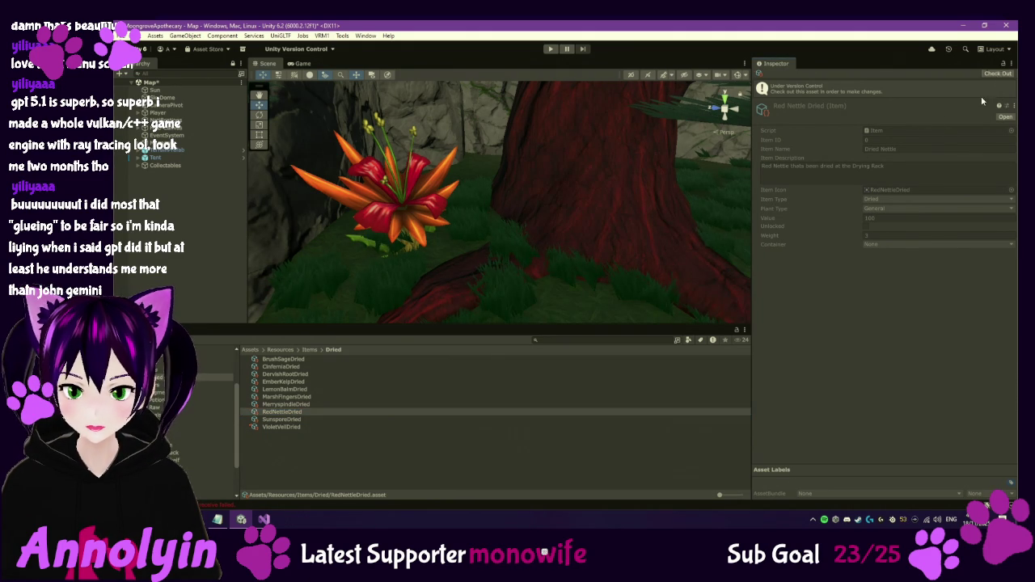
click(887, 197)
text(200)
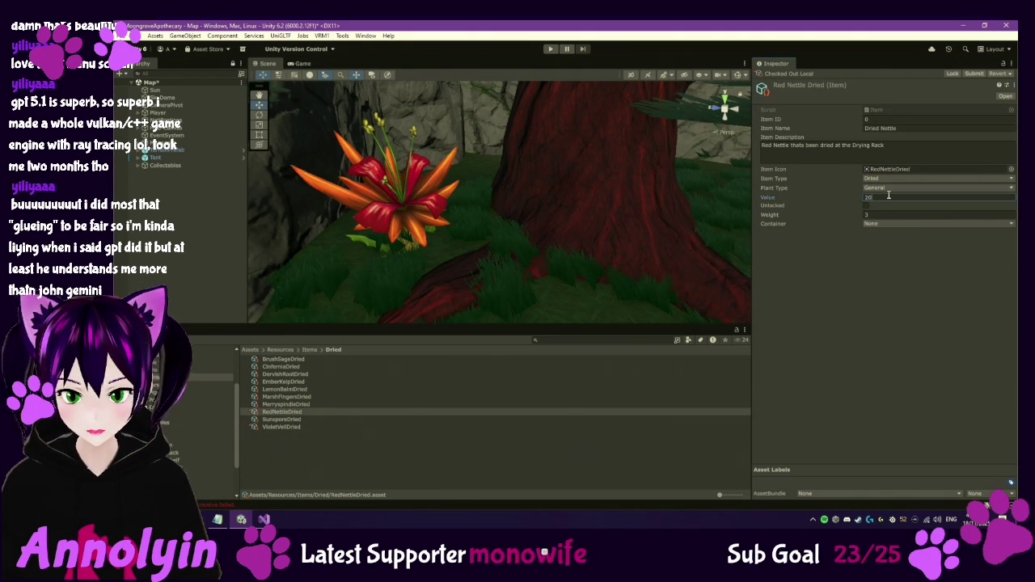
key(Return)
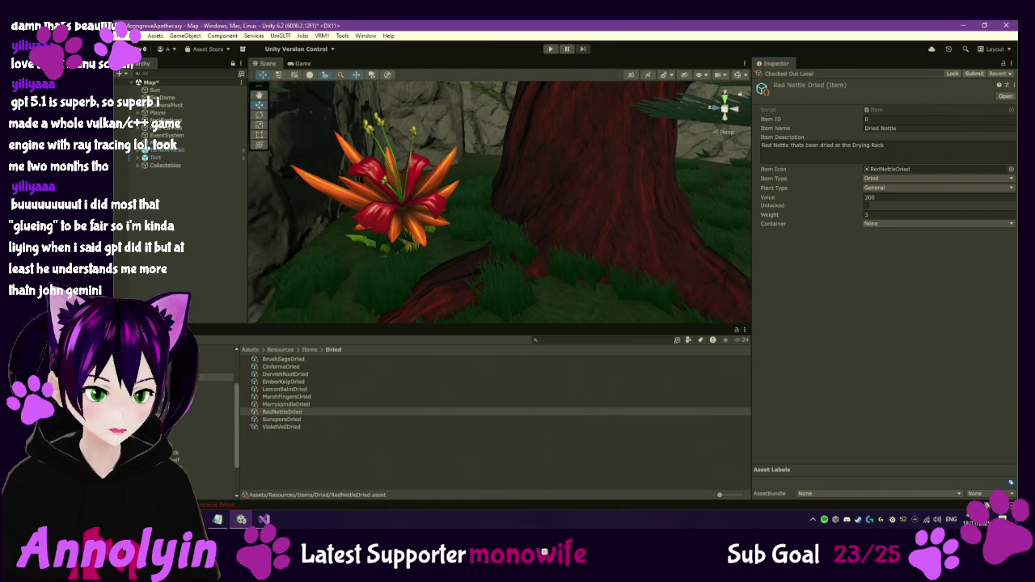
Check out Tundra Extract in Vials and cut its value from 2000 to 400.
click(214, 415)
click(280, 396)
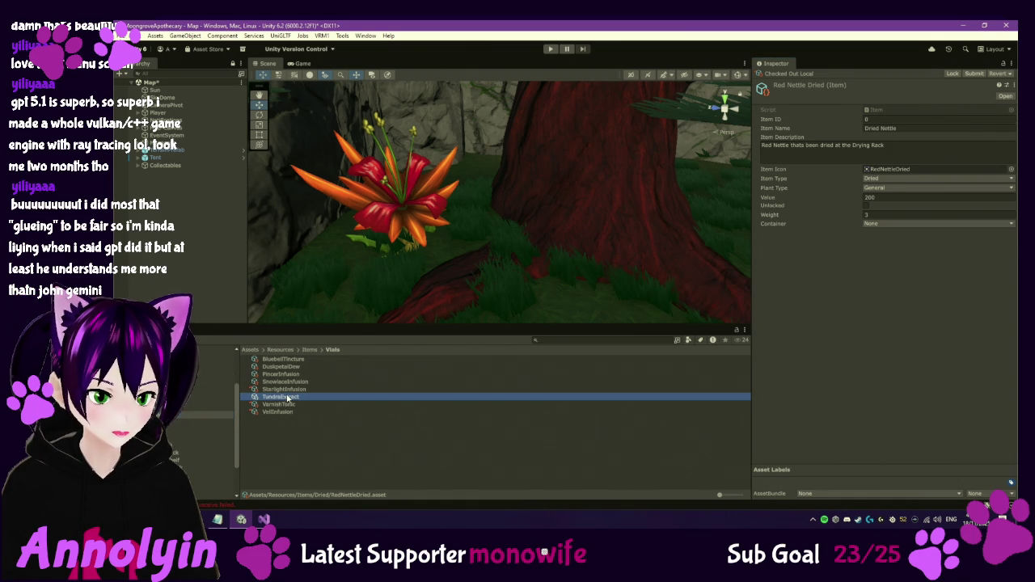
click(998, 73)
click(890, 196)
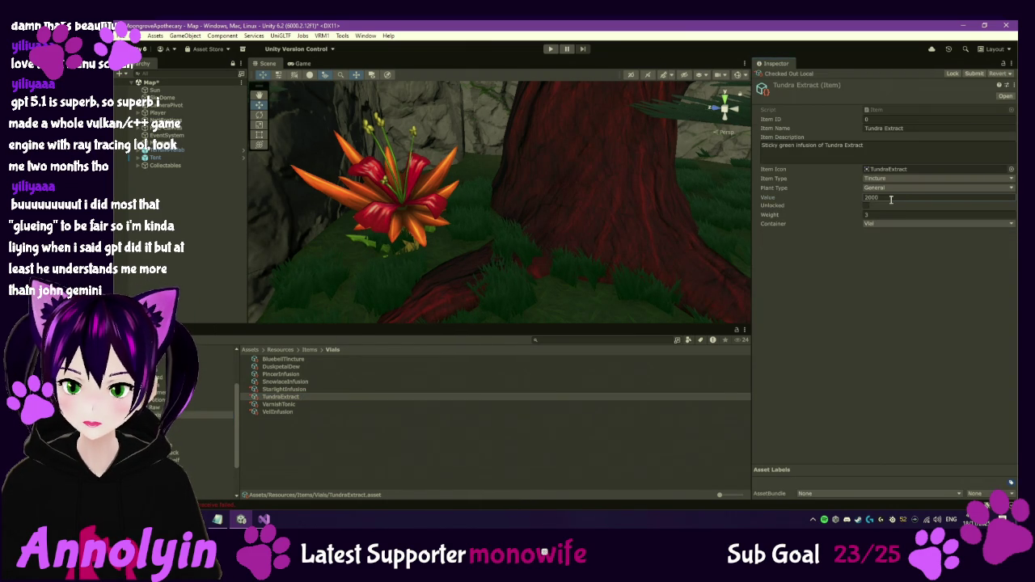
text(400)
key(Return)
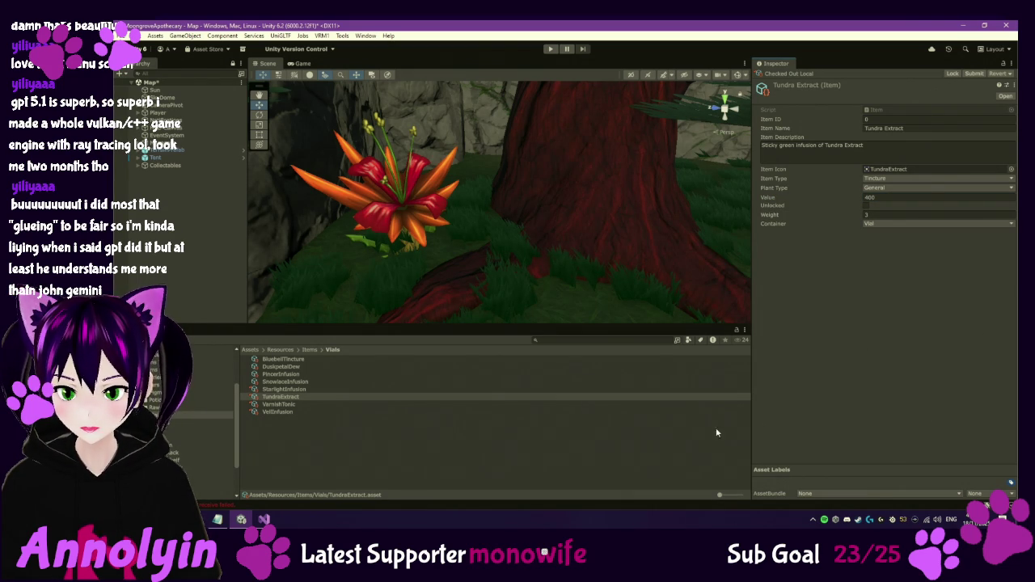
Check the raw Pincer ingredient's value, then raise Pincer Infusion's value to 400.
click(214, 406)
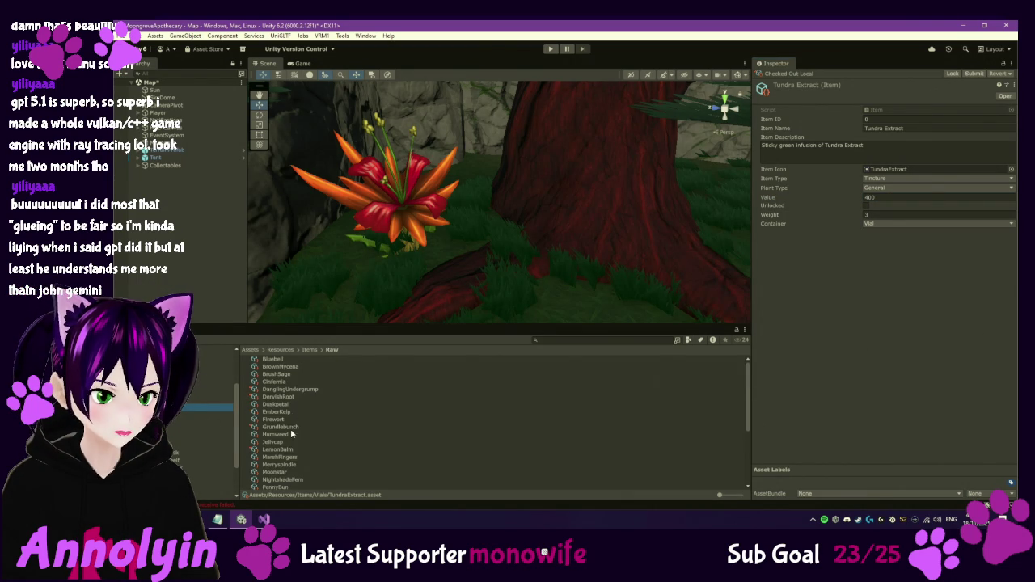
scroll(290, 459, down, 2)
click(274, 438)
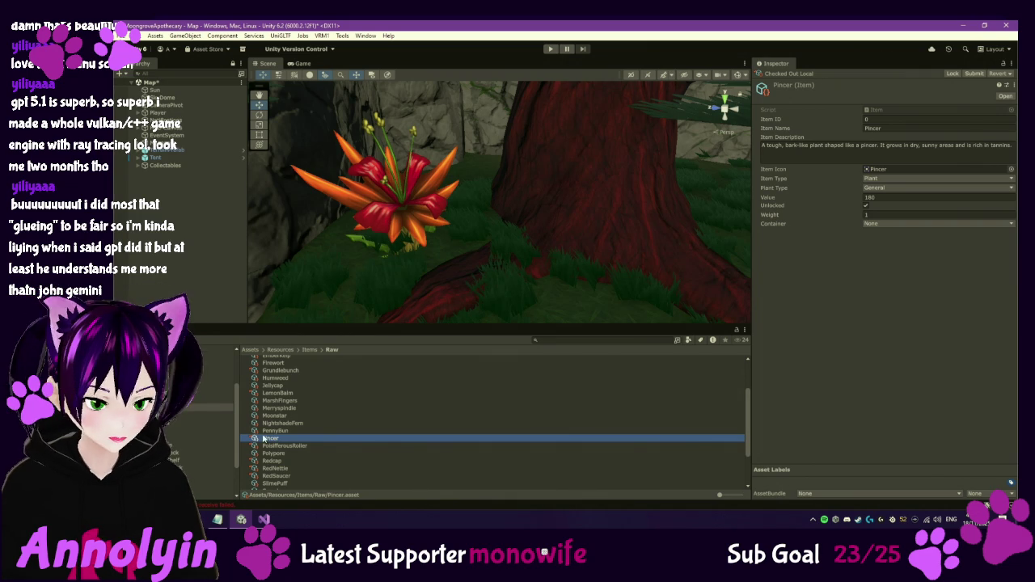
click(214, 414)
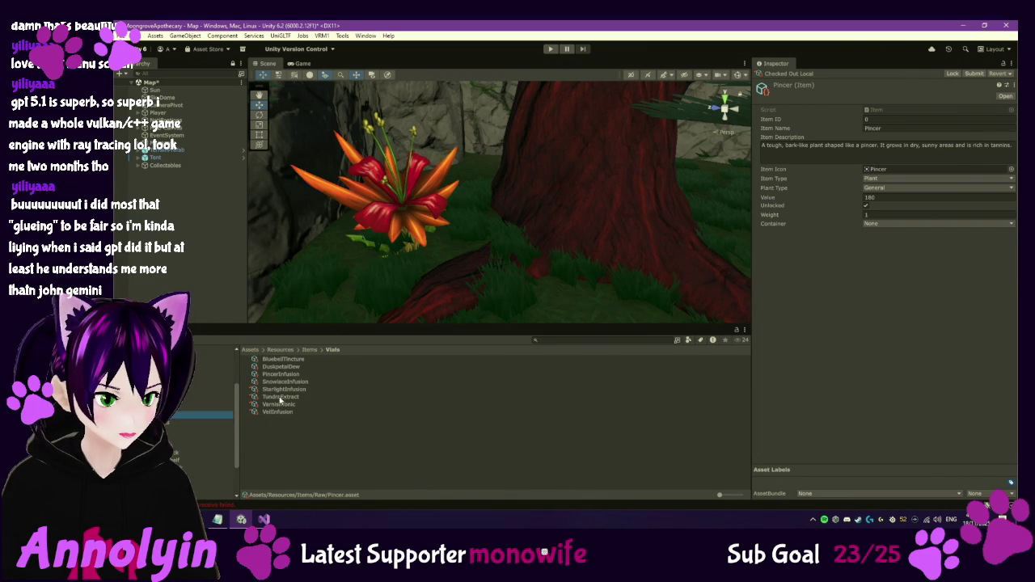
click(280, 375)
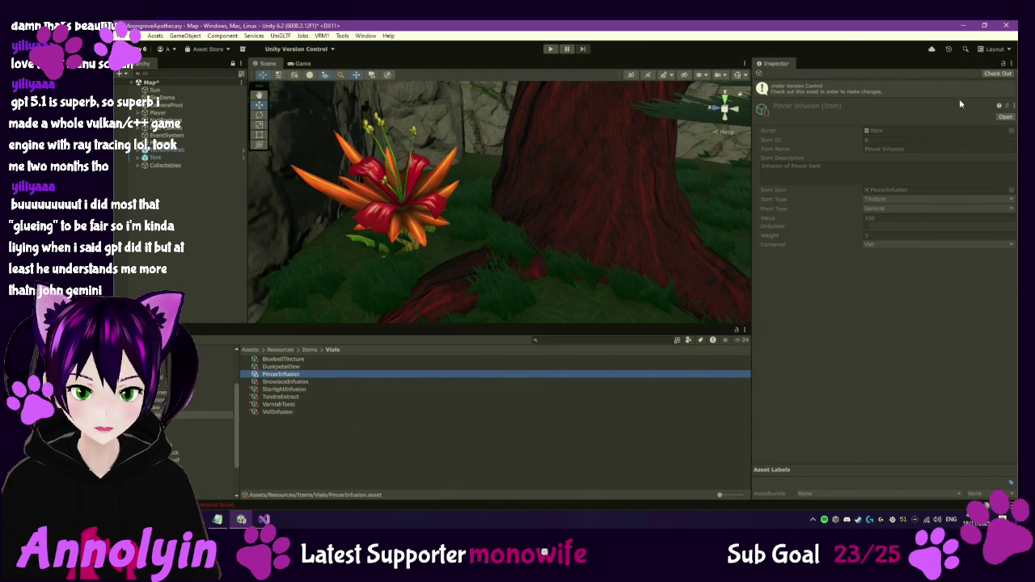
double_click(906, 195)
text(400)
key(Return)
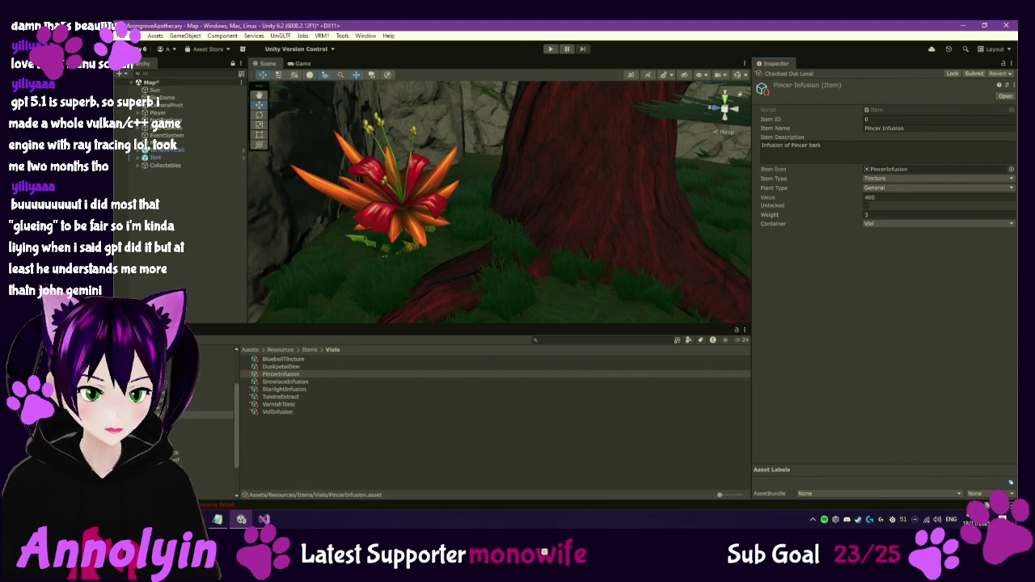
click(281, 374)
click(172, 240)
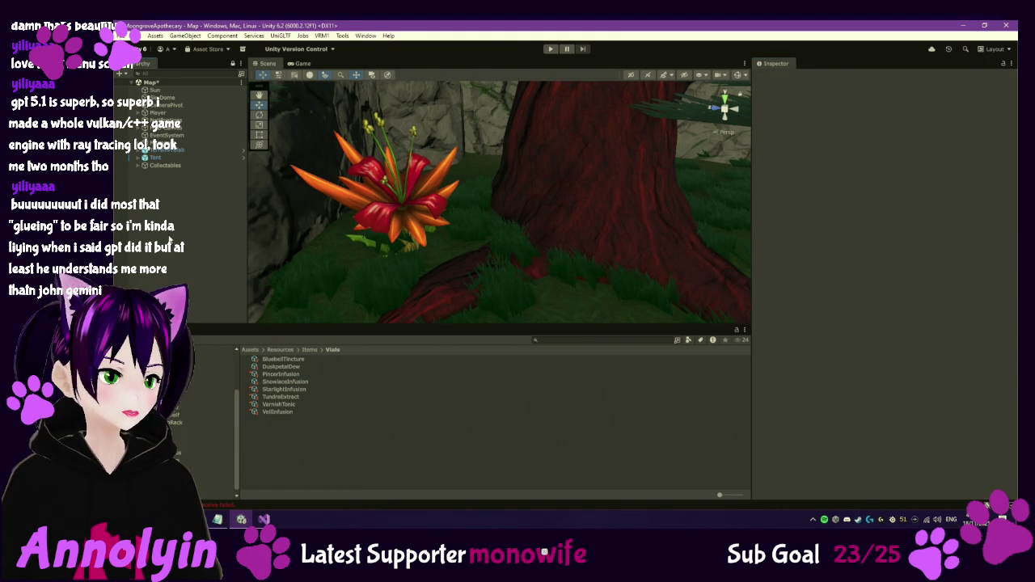
Enter Play mode, continue the saved game, and bring up the orders book with O.
click(550, 49)
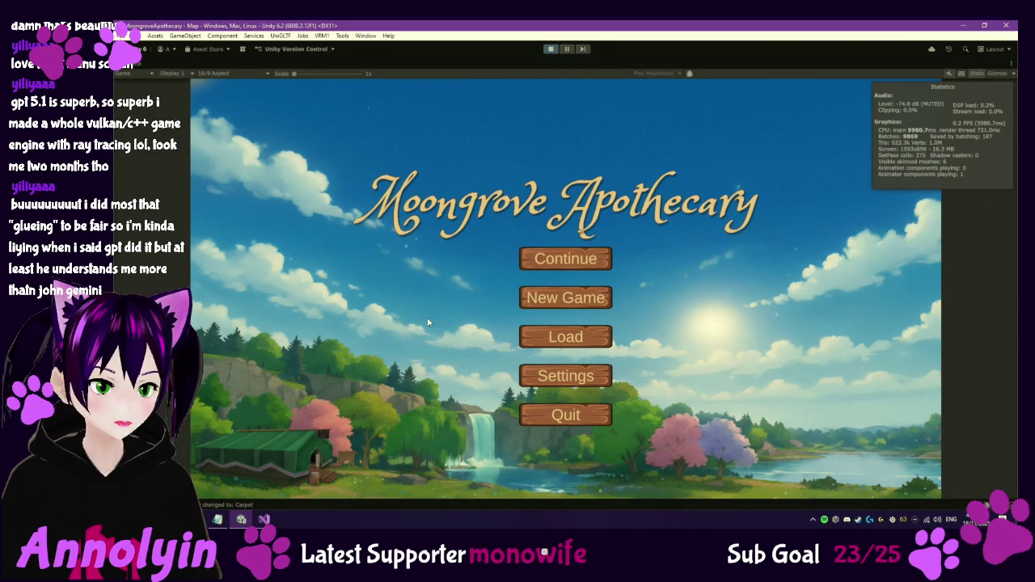
click(563, 261)
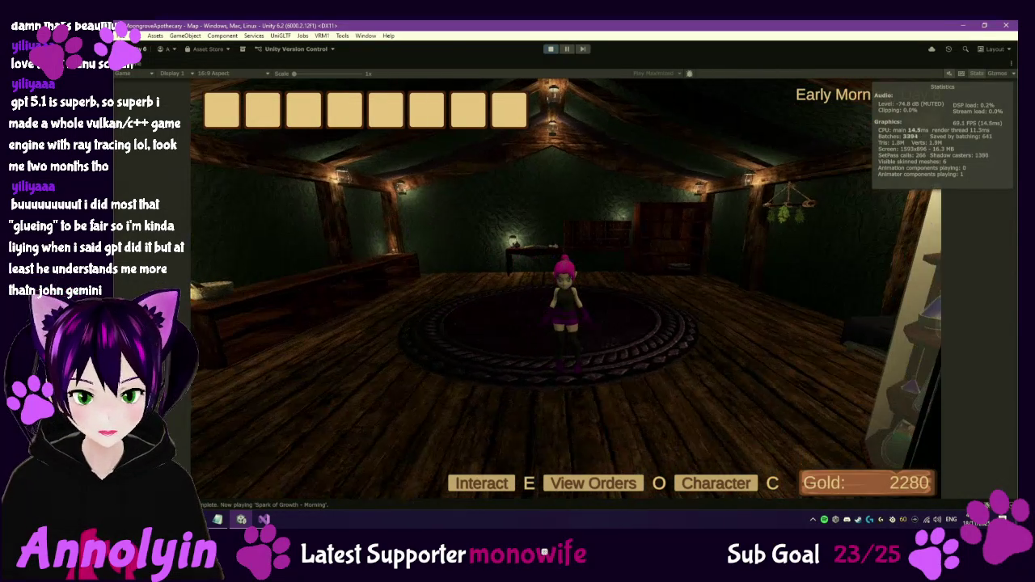
key(o)
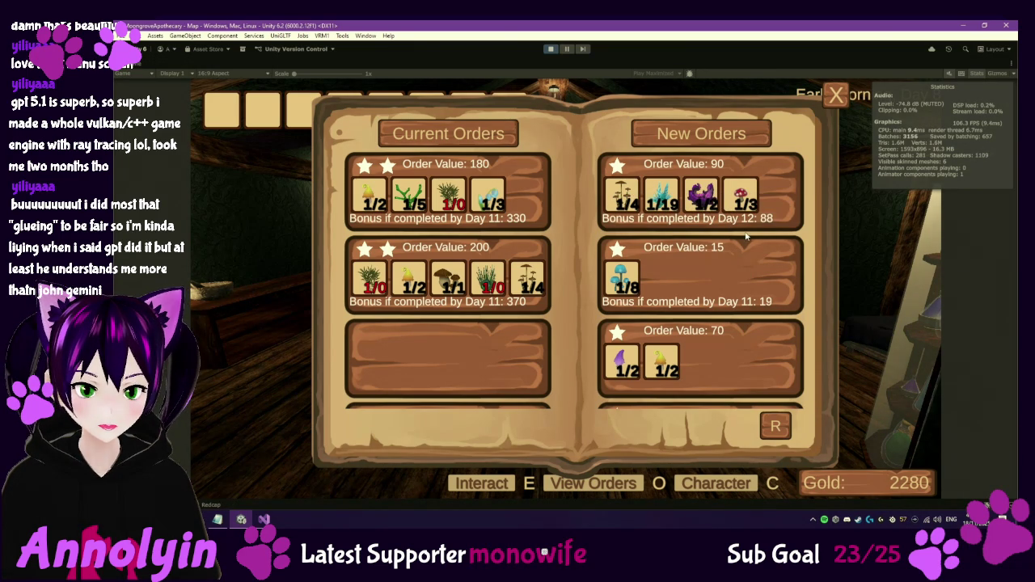
Reroll and review the New Orders list, then close the orders book and pause with Esc.
scroll(754, 271, down, 3)
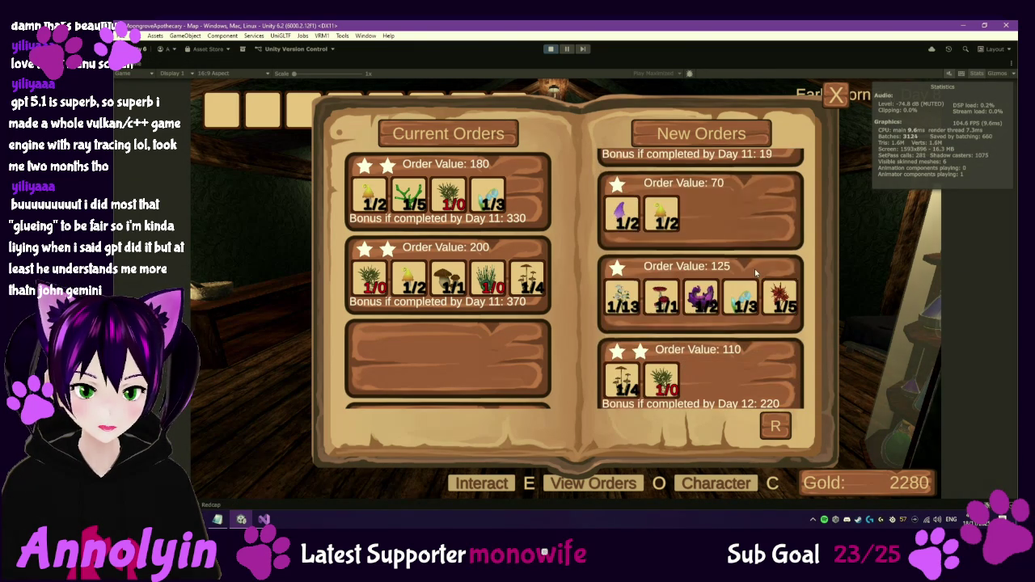
scroll(753, 279, down, 2)
click(777, 426)
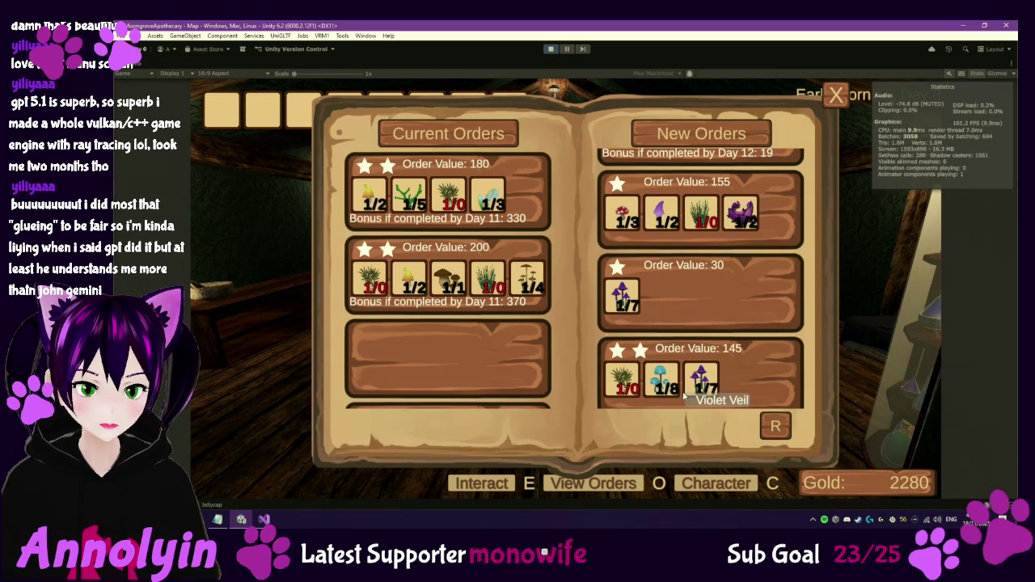
scroll(755, 348, up, 2)
scroll(752, 348, up, 3)
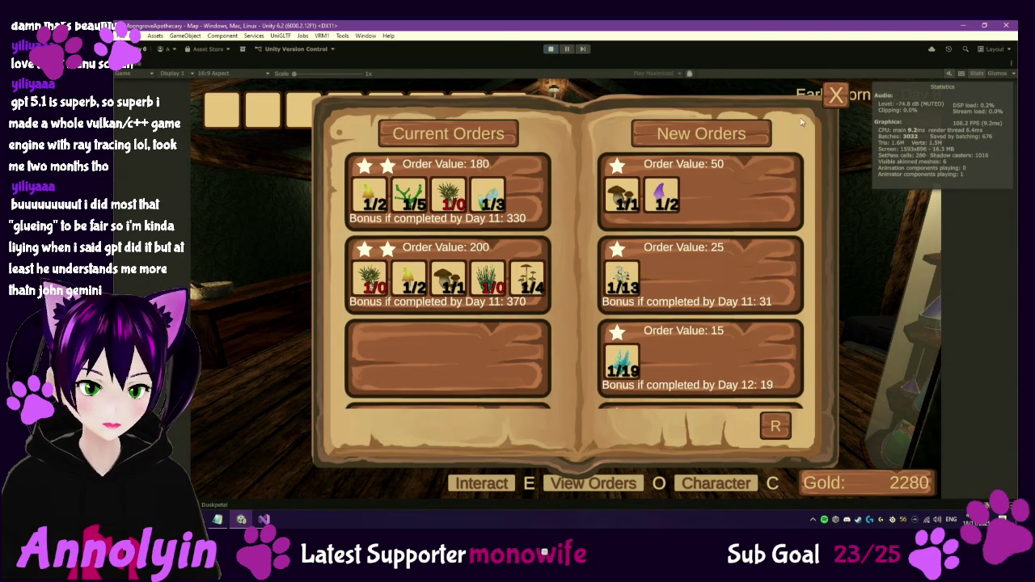
click(835, 96)
key(Escape)
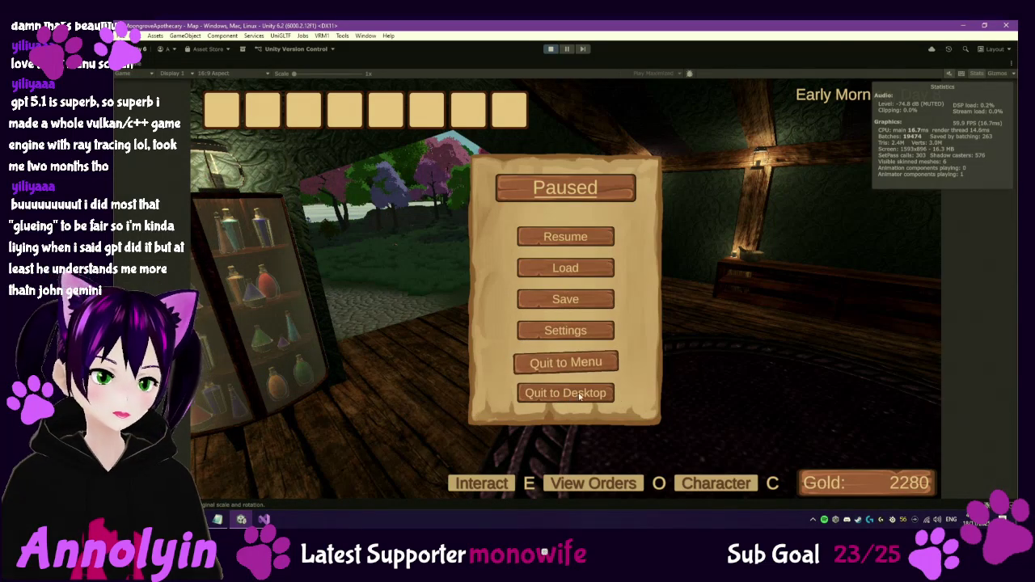
Exit Play mode to return to editing the forest scene.
click(551, 49)
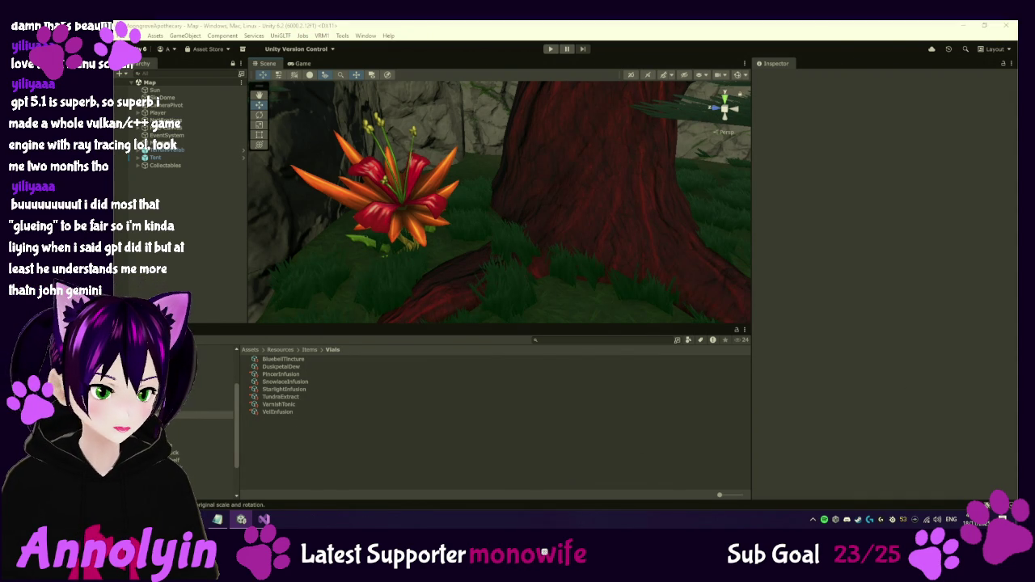
Navigate the Project panel from Vials up through Resources to the Assets root folder.
key(alt+Tab)
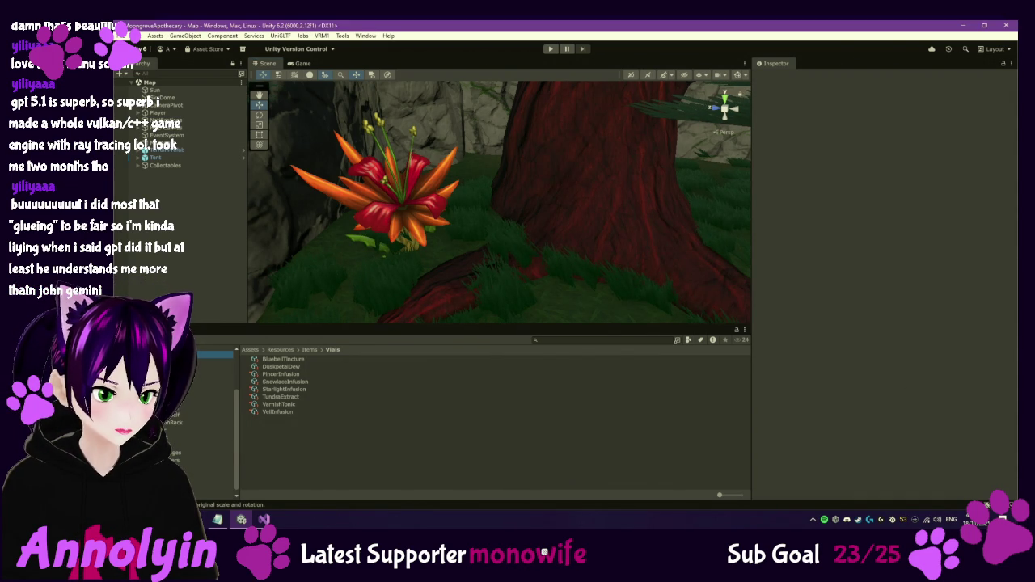
click(280, 350)
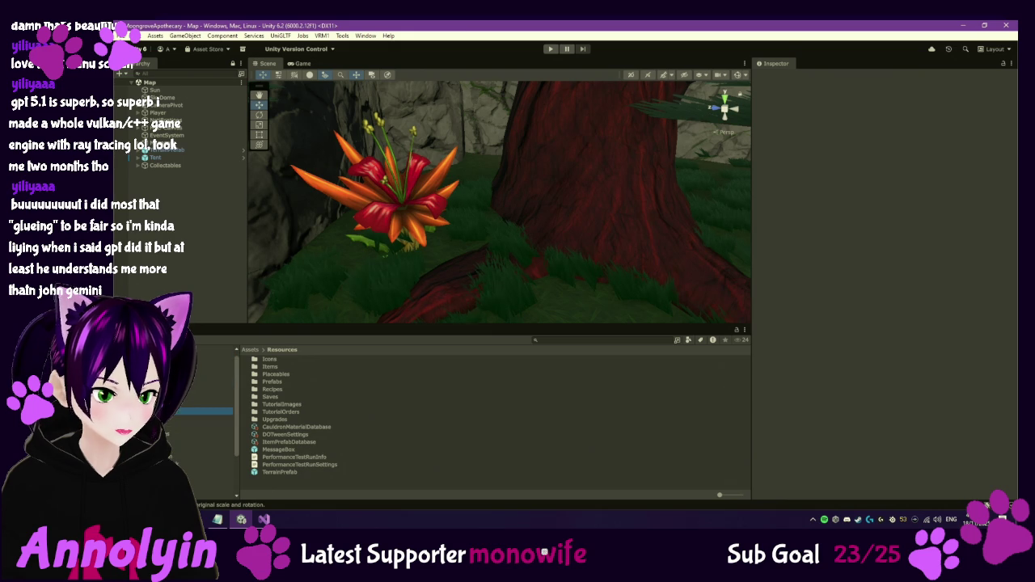
click(250, 350)
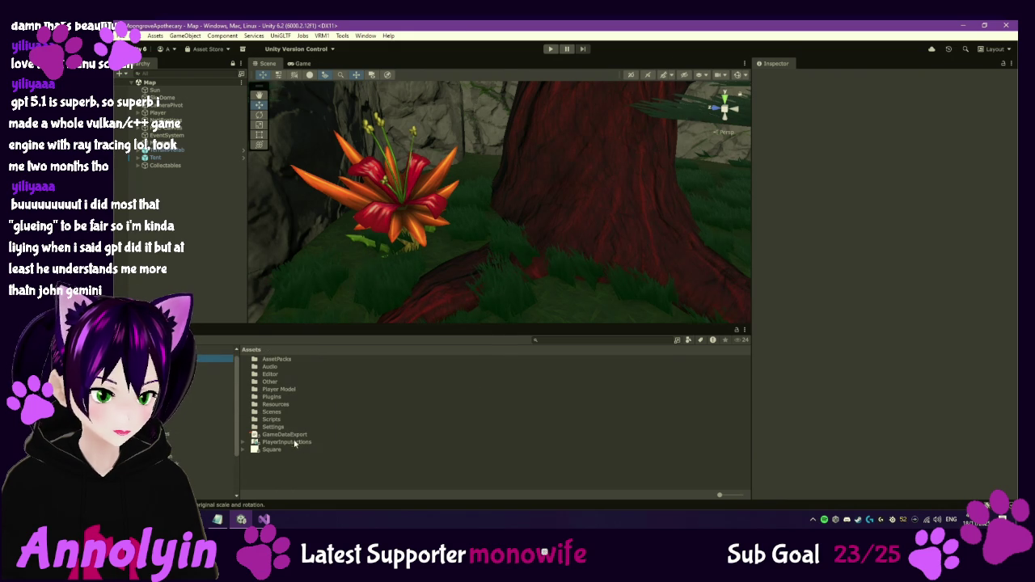
click(309, 435)
key(alt+Tab)
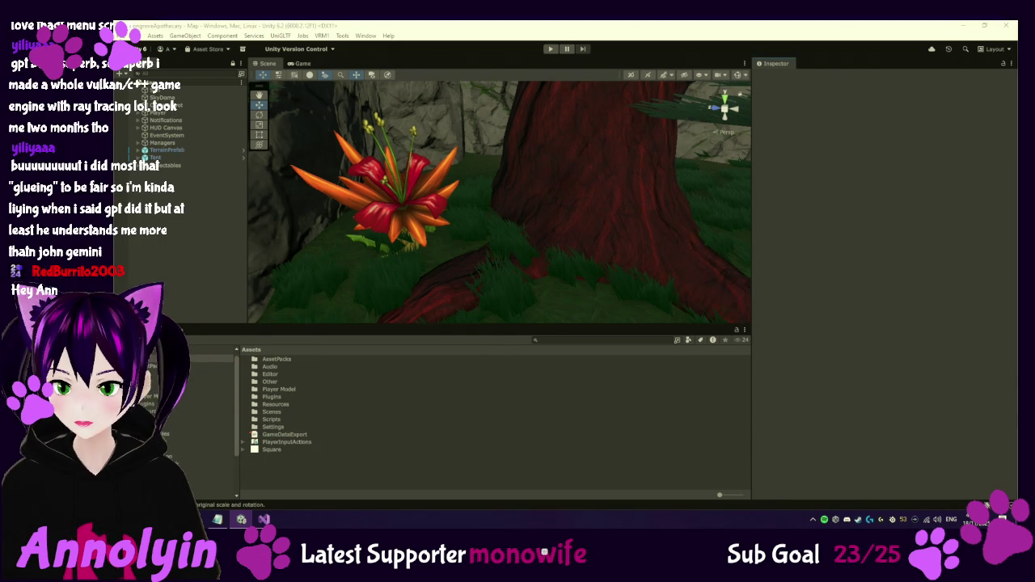
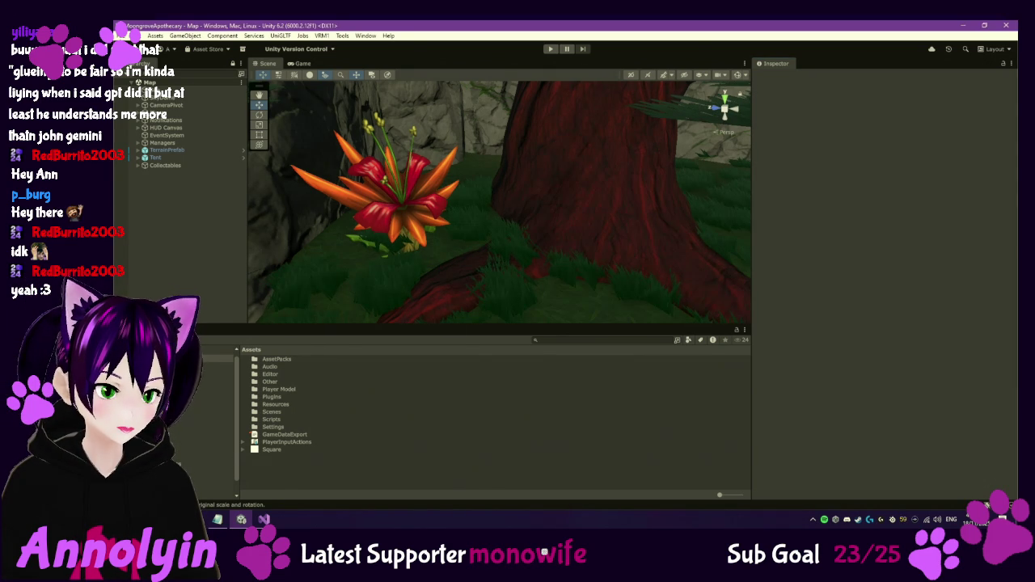
Open the Moonstar prefab from Resources > Placeables > Collectables in prefab mode.
click(217, 435)
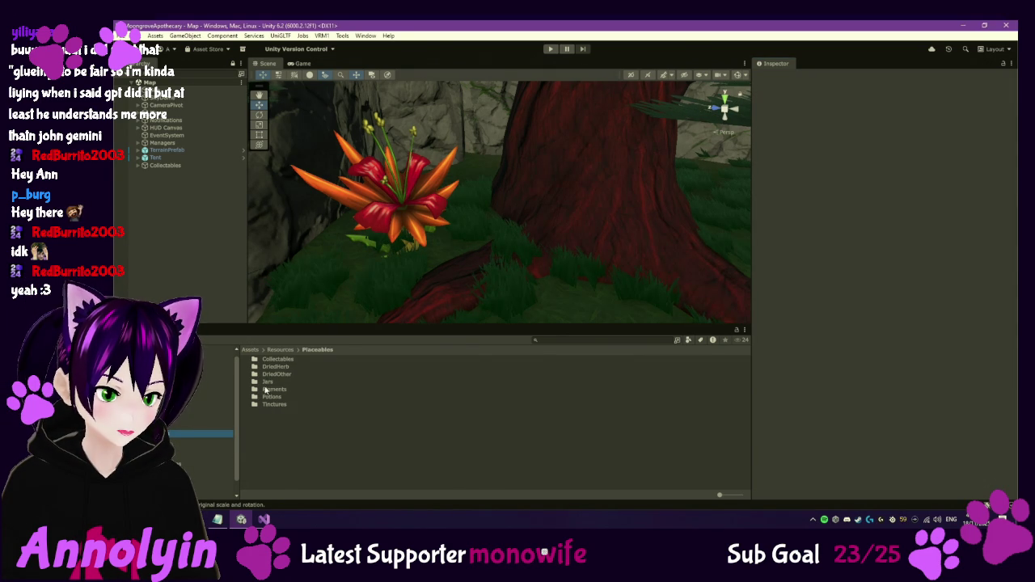
double_click(278, 359)
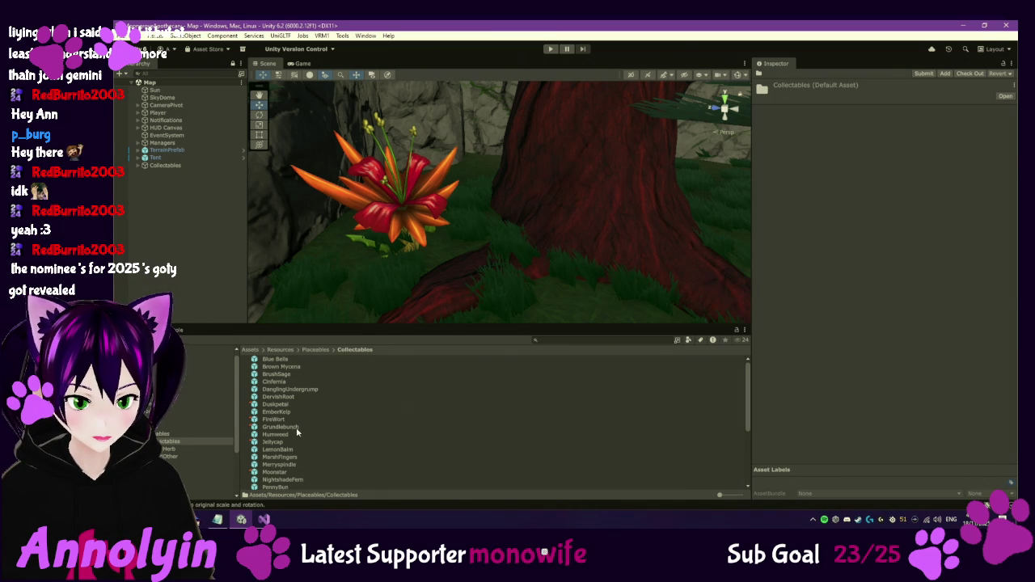
double_click(283, 475)
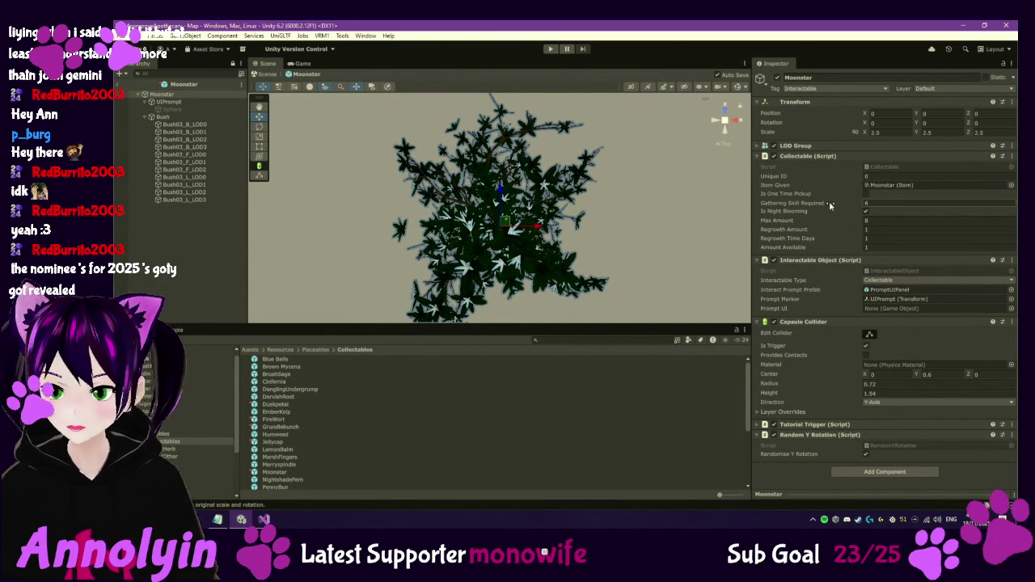
Check out Bush03_B_LOD0's M_Bush03 material, enable Emission and open its emission colour.
click(197, 126)
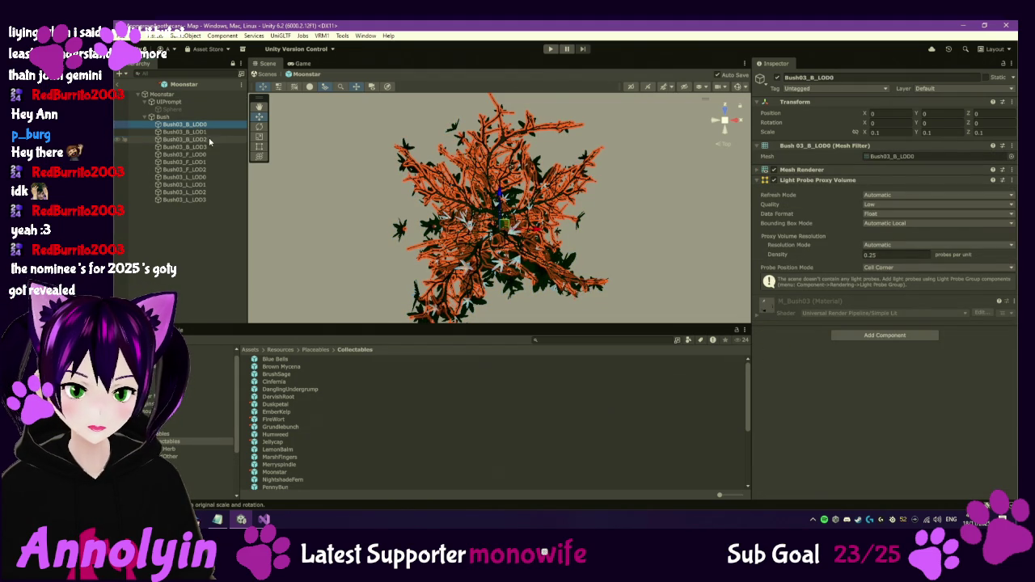
click(764, 313)
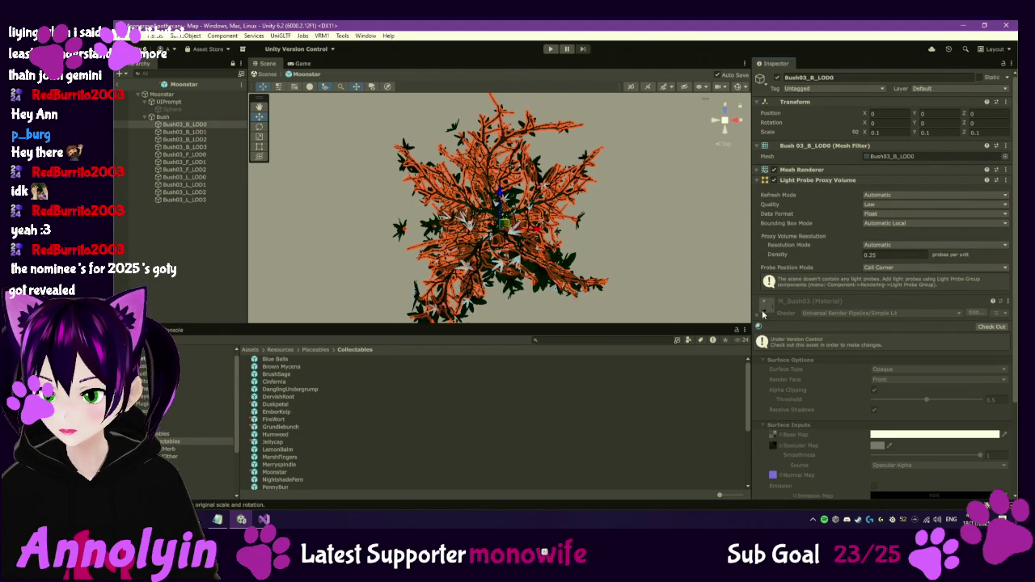
click(992, 327)
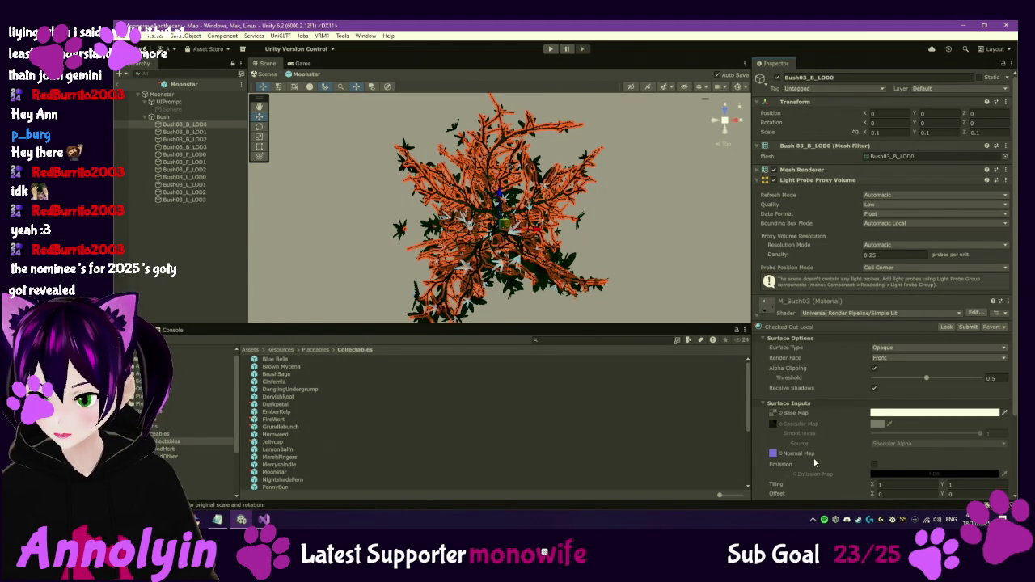
scroll(814, 457, down, 1)
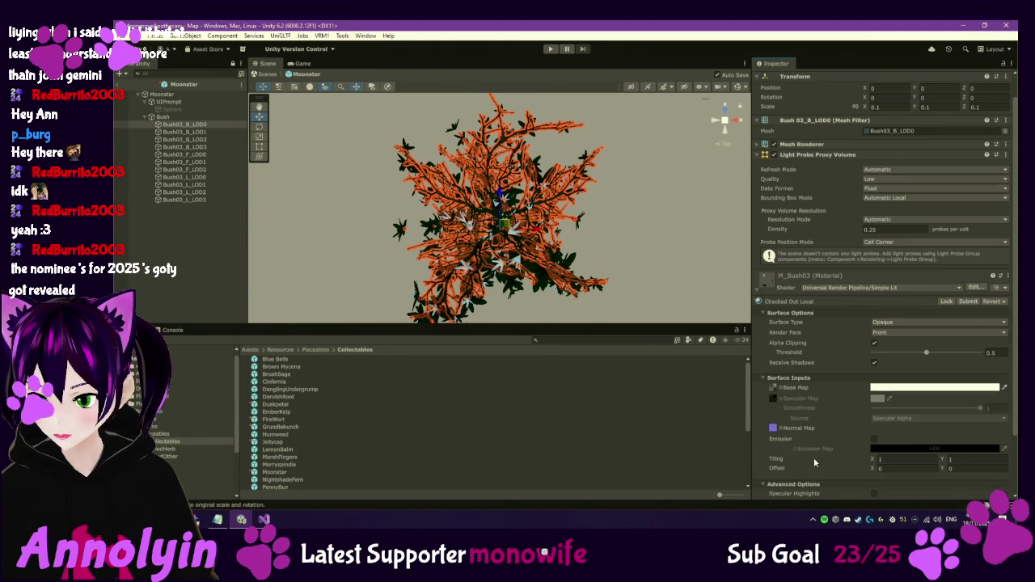
click(874, 443)
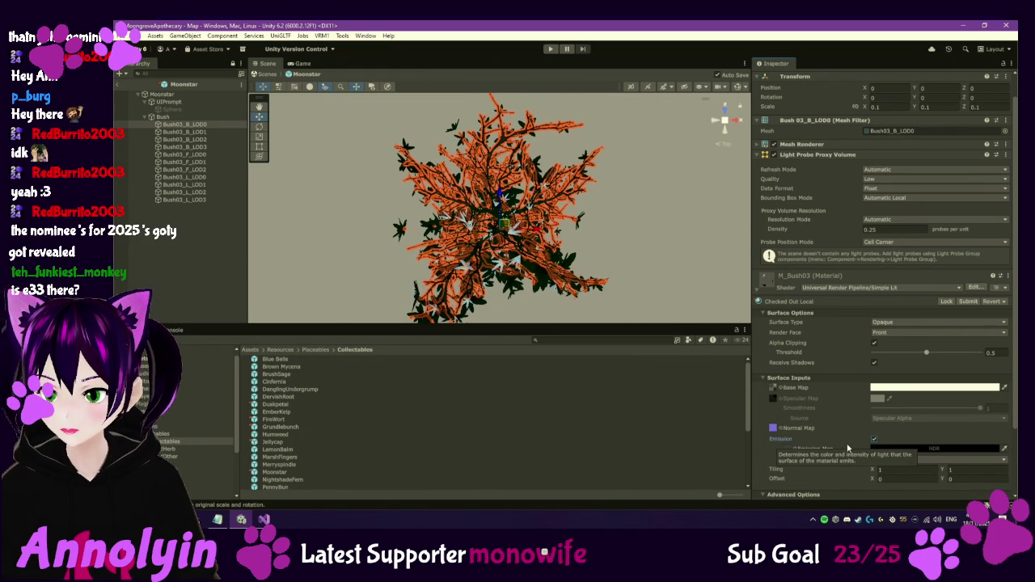
mouse_move(563, 293)
mouse_down()
mouse_move(535, 111)
mouse_move(615, 202)
mouse_up()
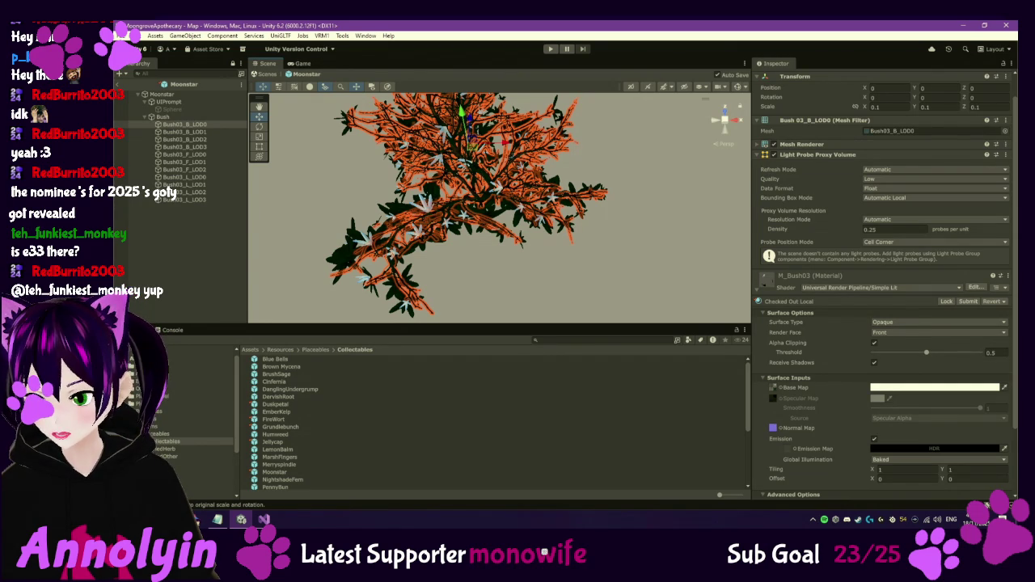
click(909, 451)
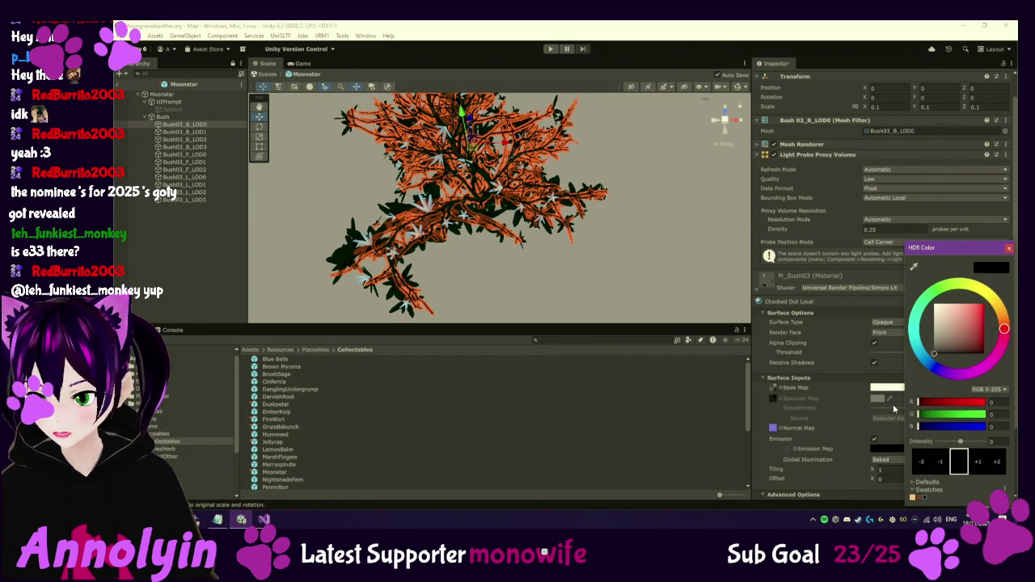
Set the emission HDR intensity to 1 with a dark grey colour.
click(997, 464)
drag(972, 444, 962, 444)
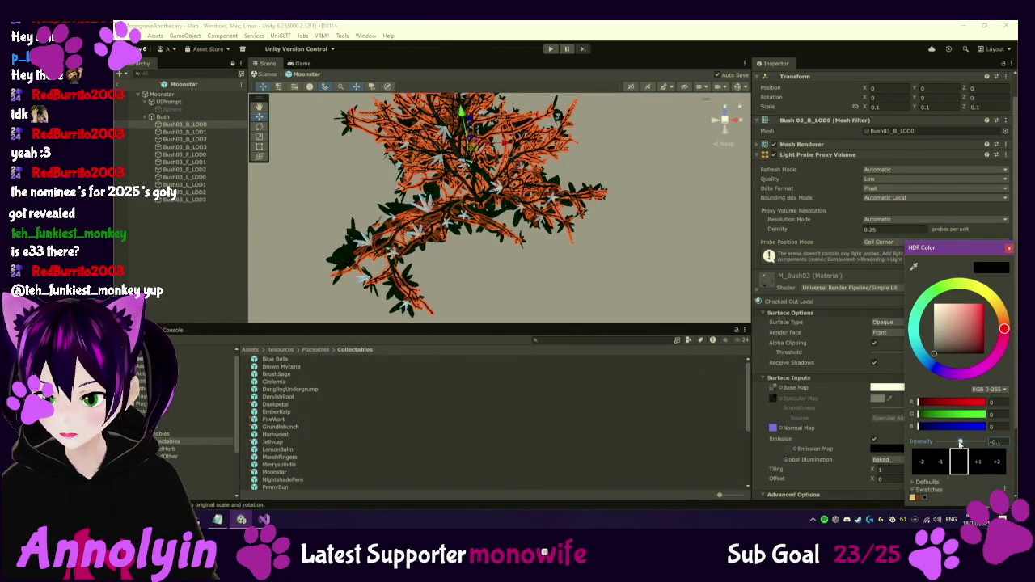
click(996, 441)
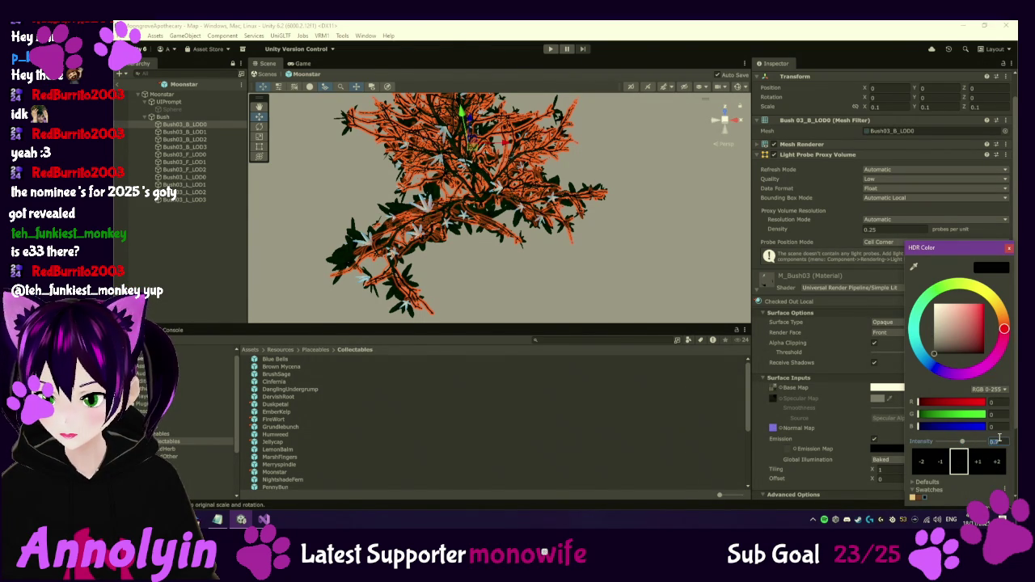
text(1)
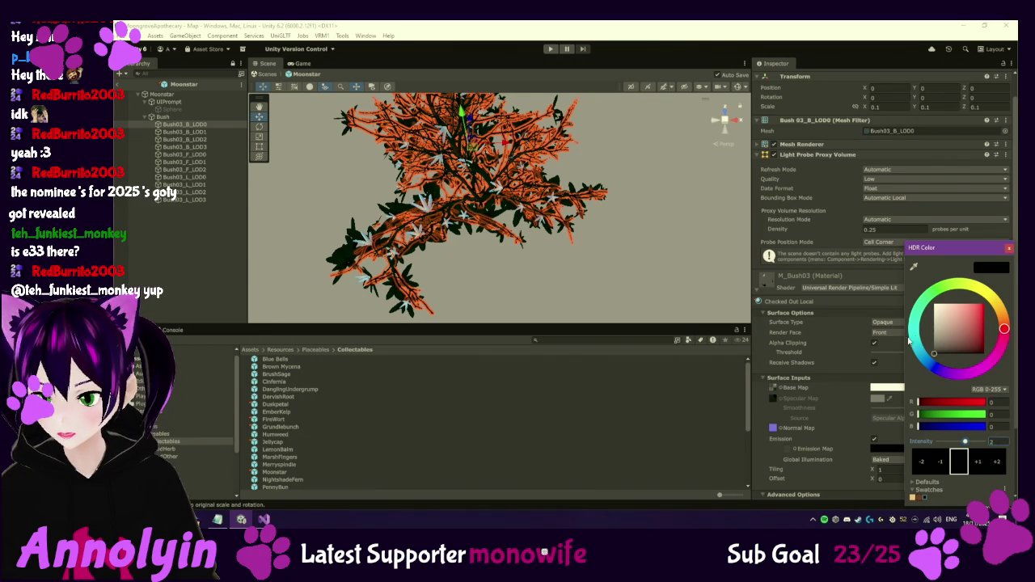
mouse_move(958, 340)
mouse_down()
mouse_move(938, 331)
mouse_move(932, 352)
mouse_move(919, 298)
mouse_move(919, 364)
mouse_up()
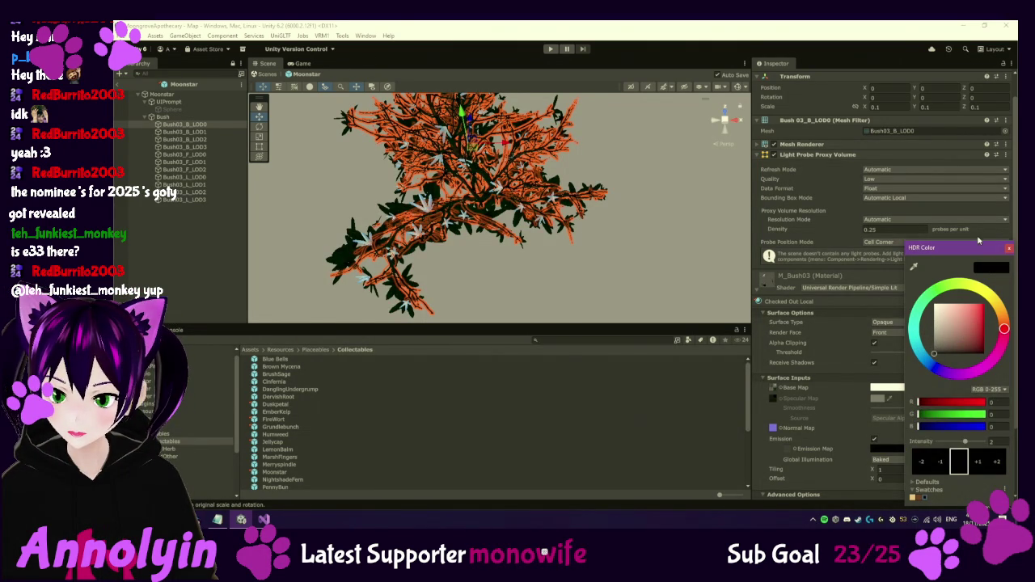
click(1009, 249)
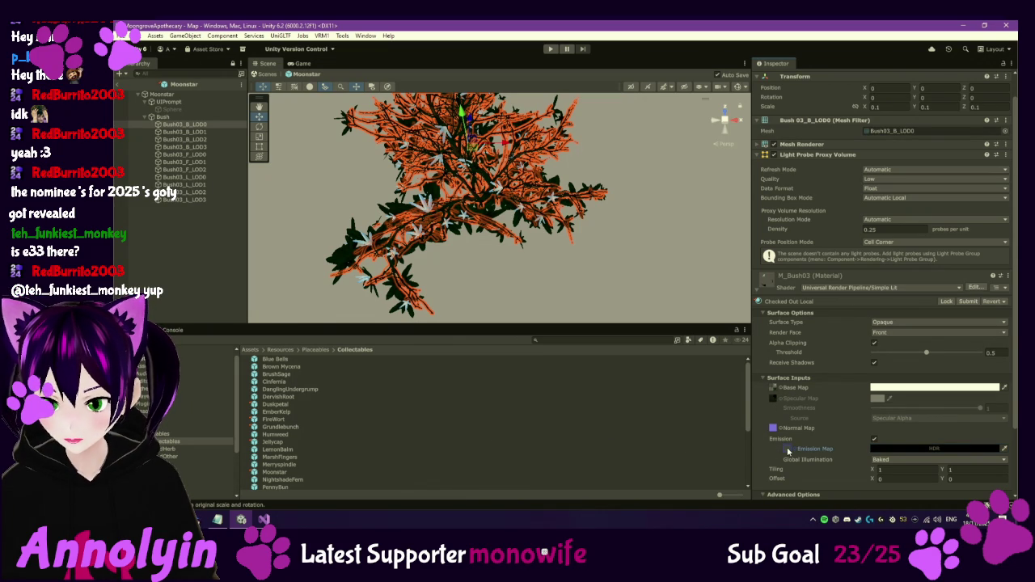
Reveal the T_Bush04_ao texture in File Explorer.
click(772, 390)
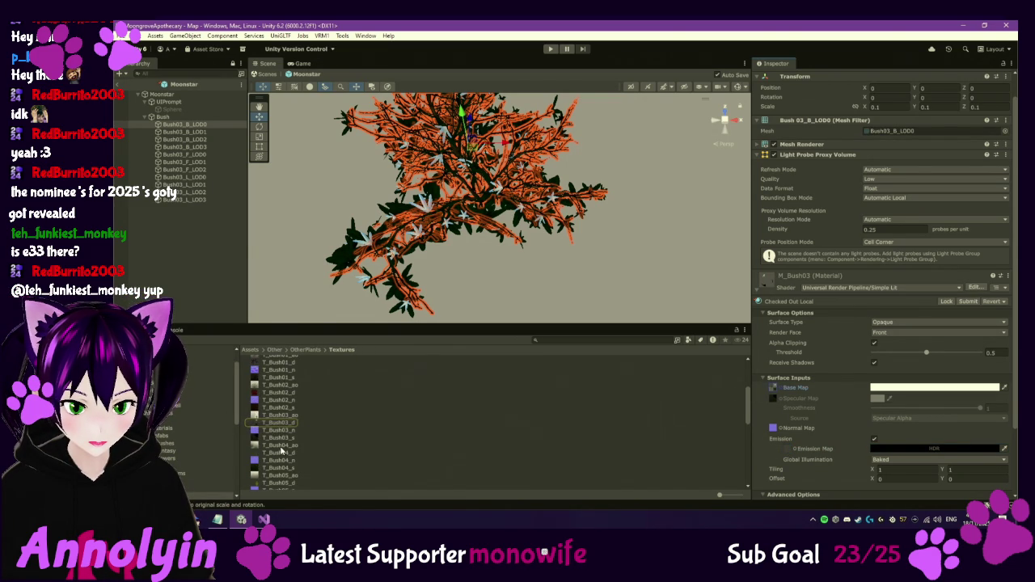
click(281, 446)
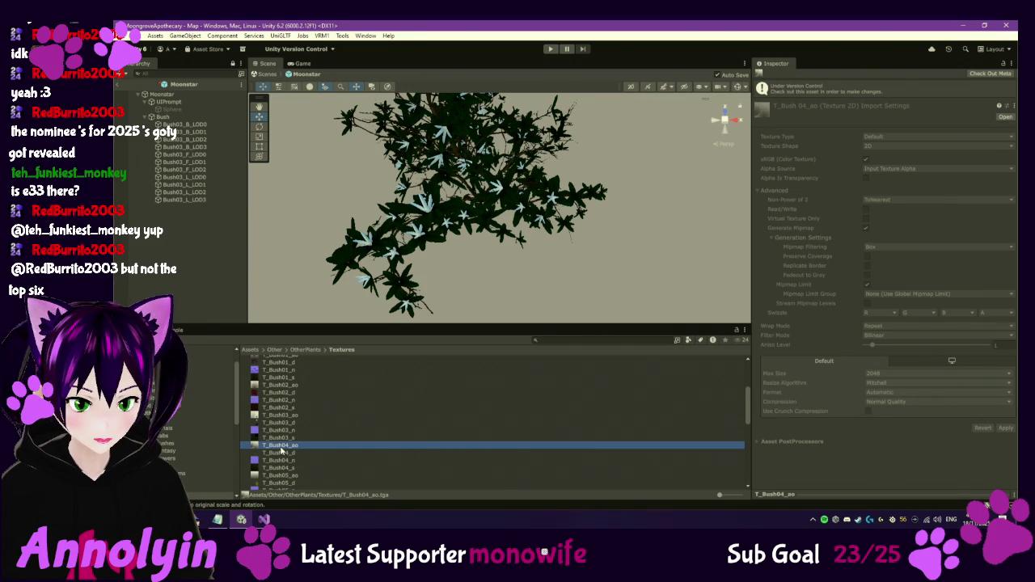
right_click(281, 449)
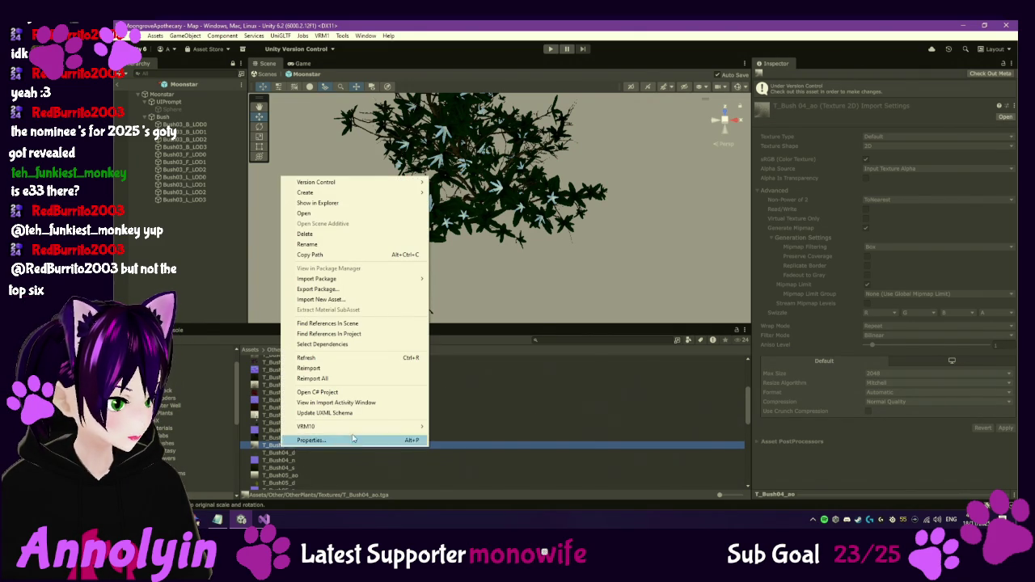
click(347, 203)
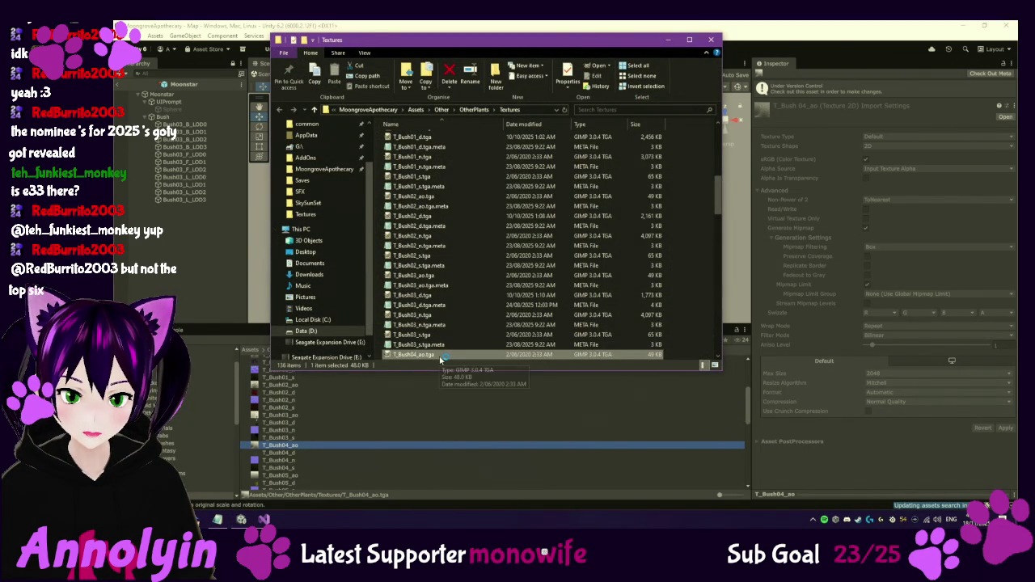
Locate T_Bush04_ao.tga in the Textures folder and minimize File Explorer.
scroll(461, 338, down, 1)
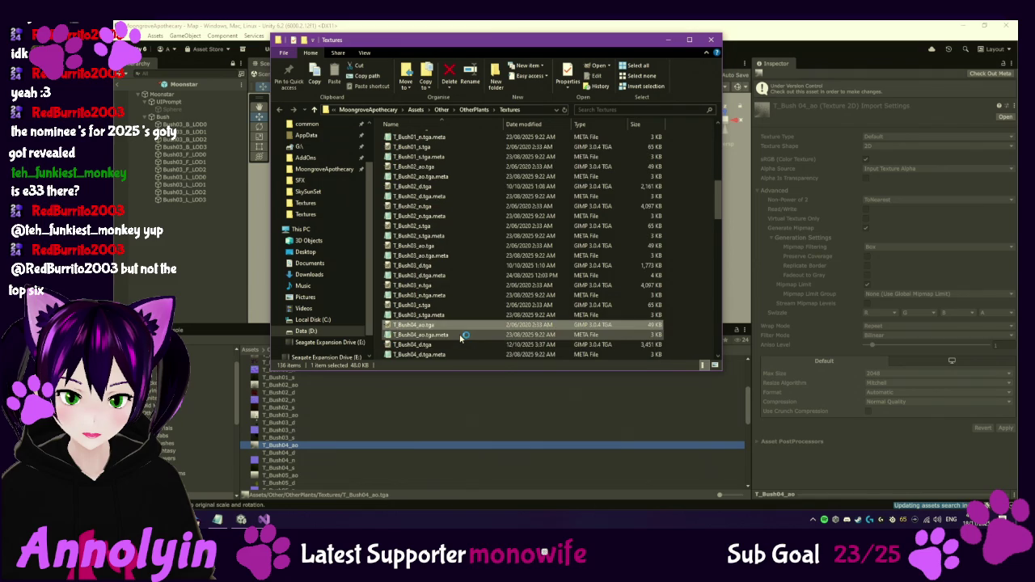
scroll(460, 338, down, 2)
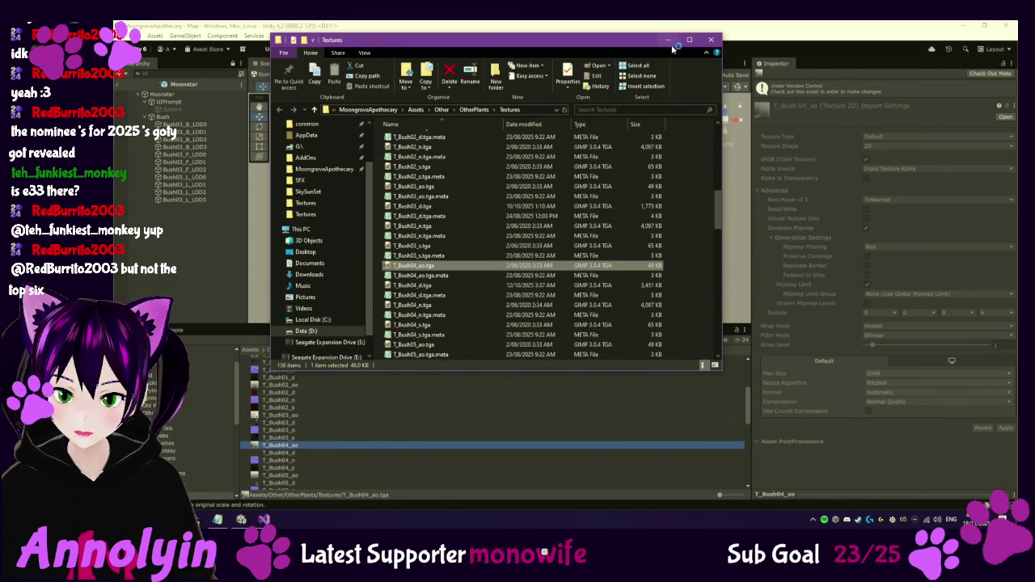
click(668, 41)
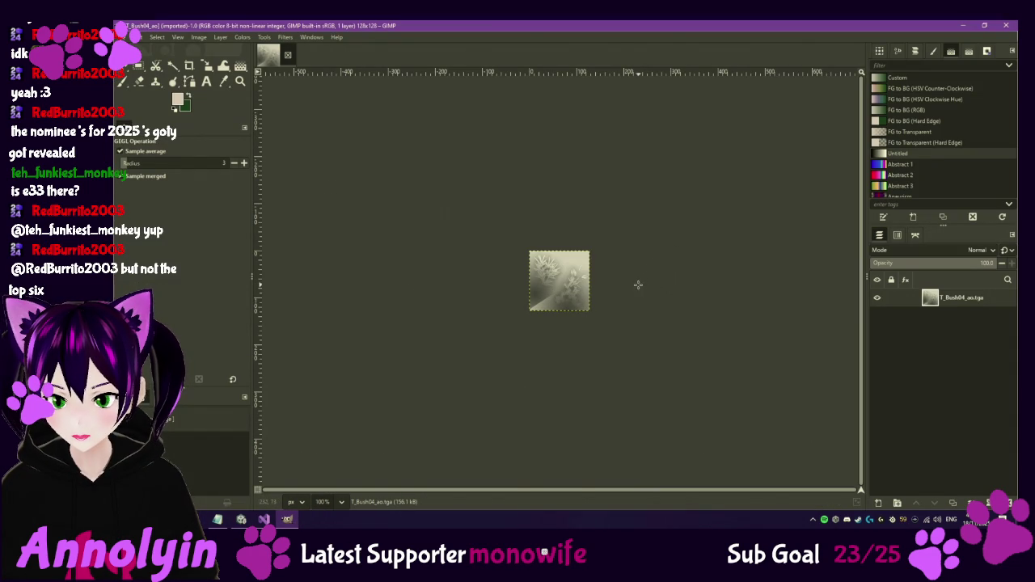
Leave the T_Bush04_ao image in GIMP and return to the Unity editor.
right_click(627, 315)
click(625, 256)
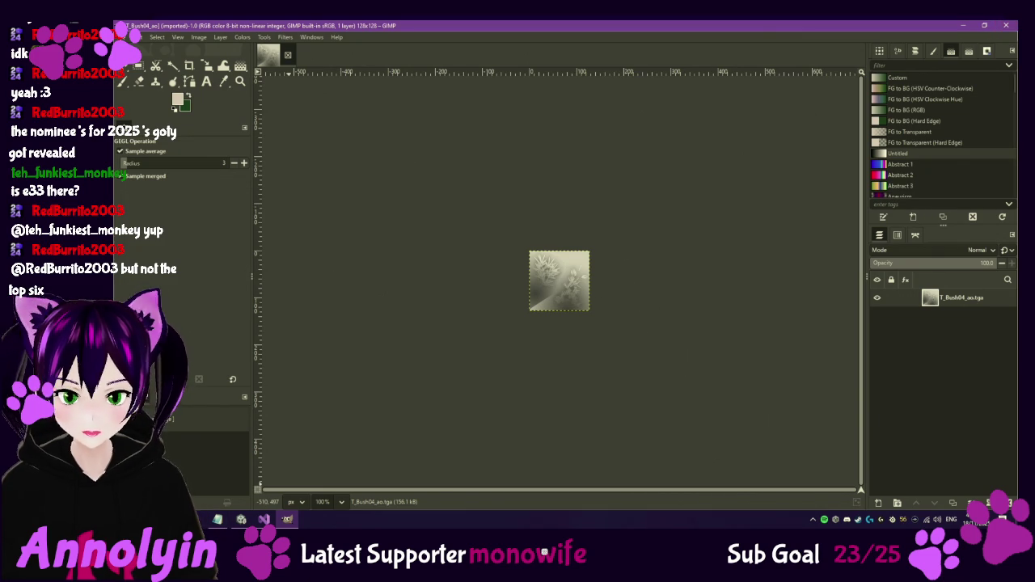
mouse_move(217, 519)
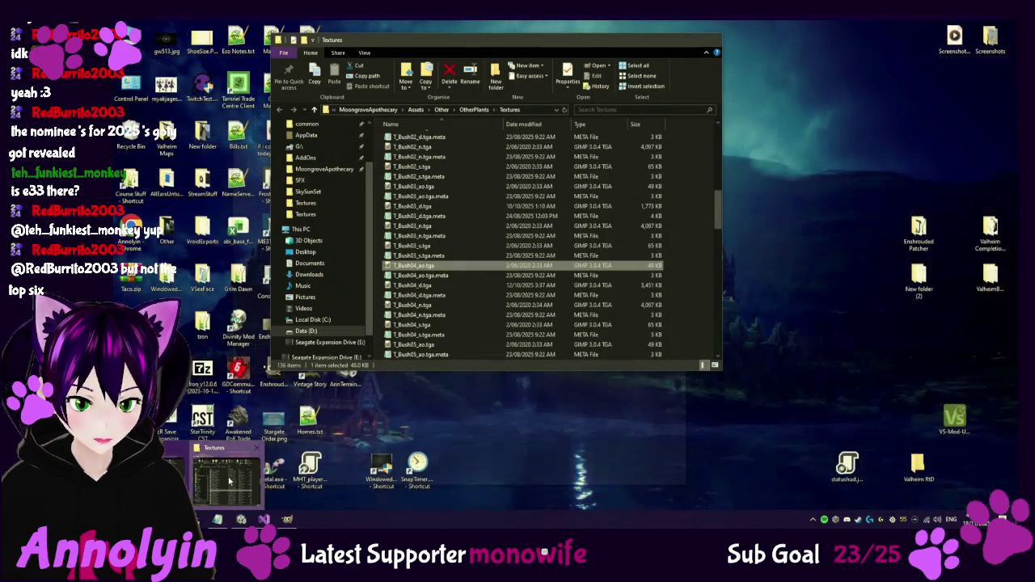
click(226, 477)
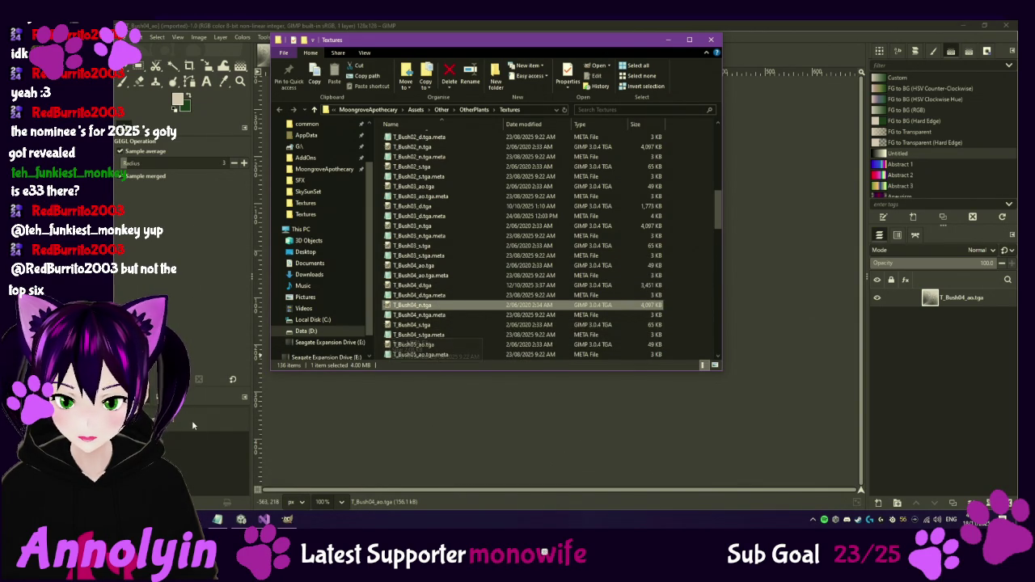
click(241, 519)
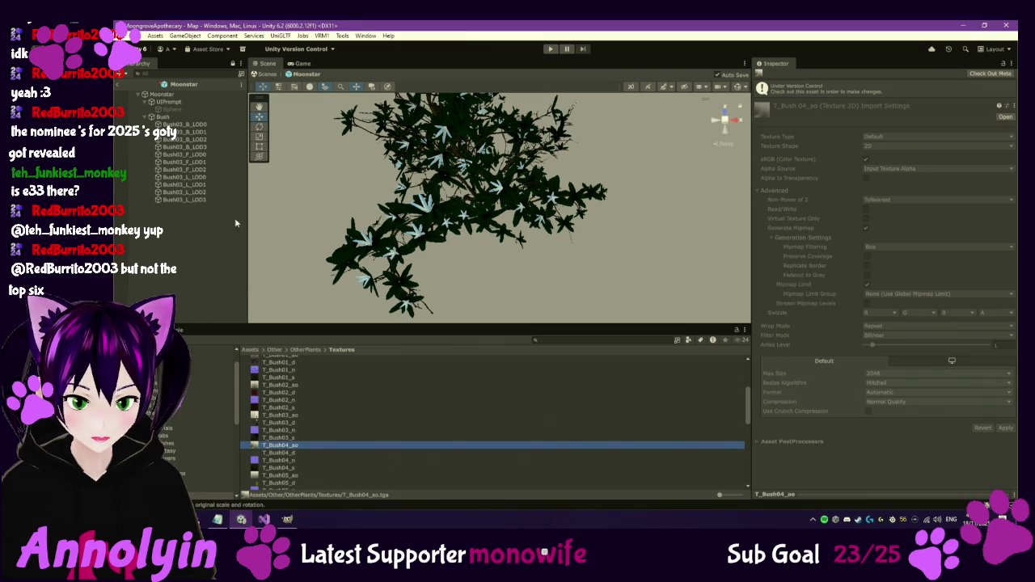
Ping Bush03_B_LOD0's base map texture and expand Bush03_B_LOD1's Mesh Renderer.
click(184, 124)
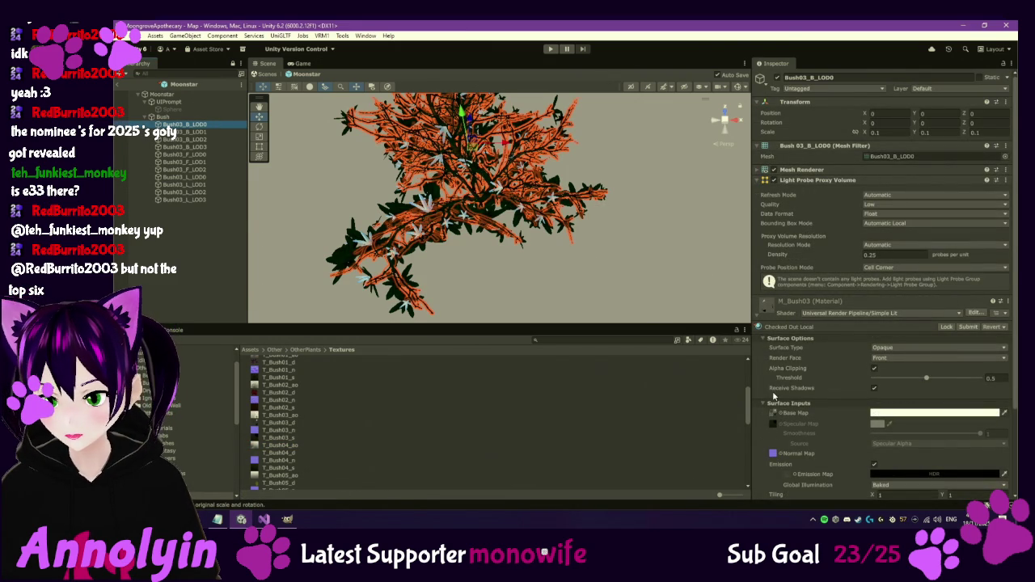
click(773, 414)
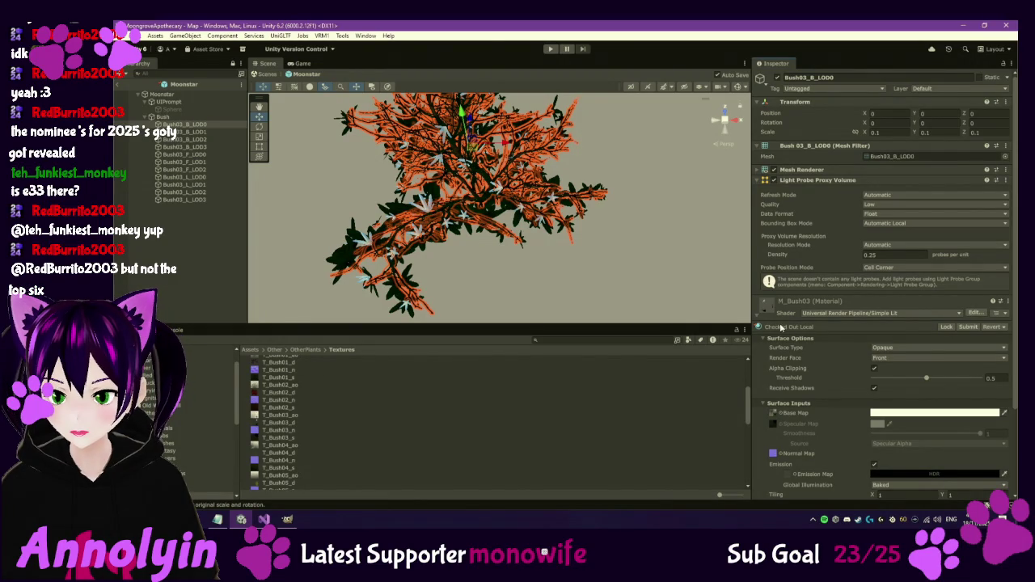
click(773, 415)
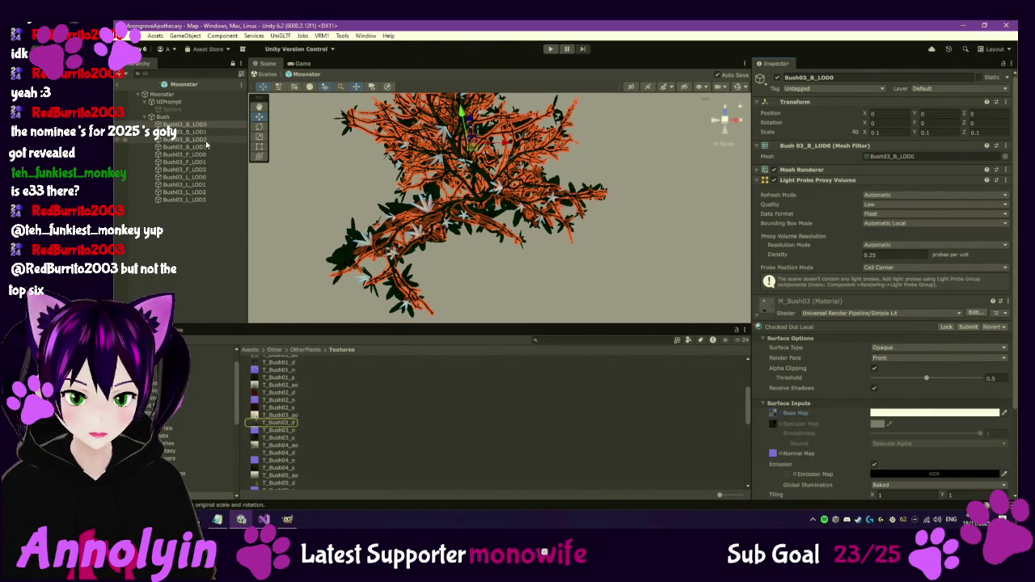
drag(468, 161, 268, 151)
click(219, 132)
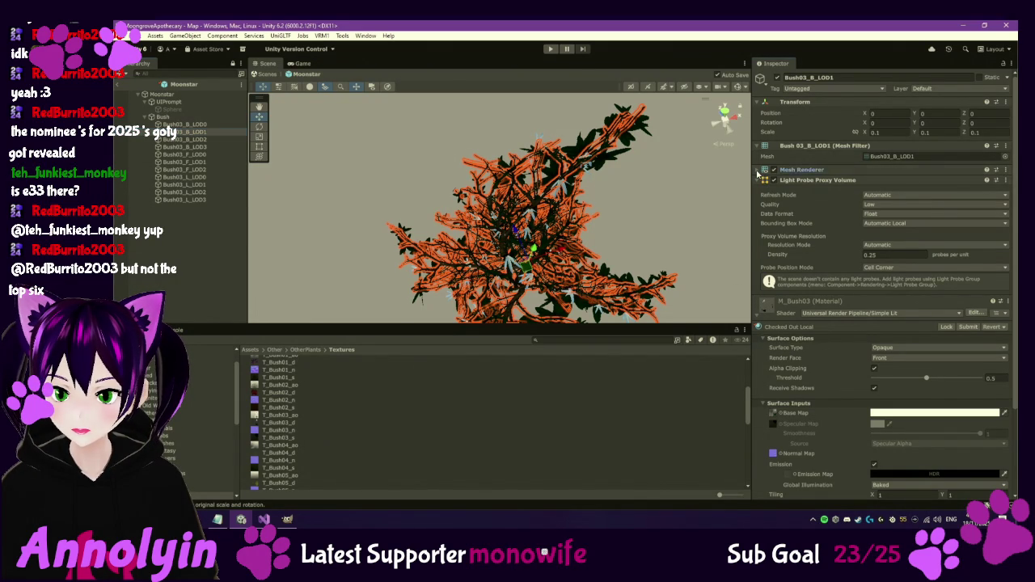
click(762, 171)
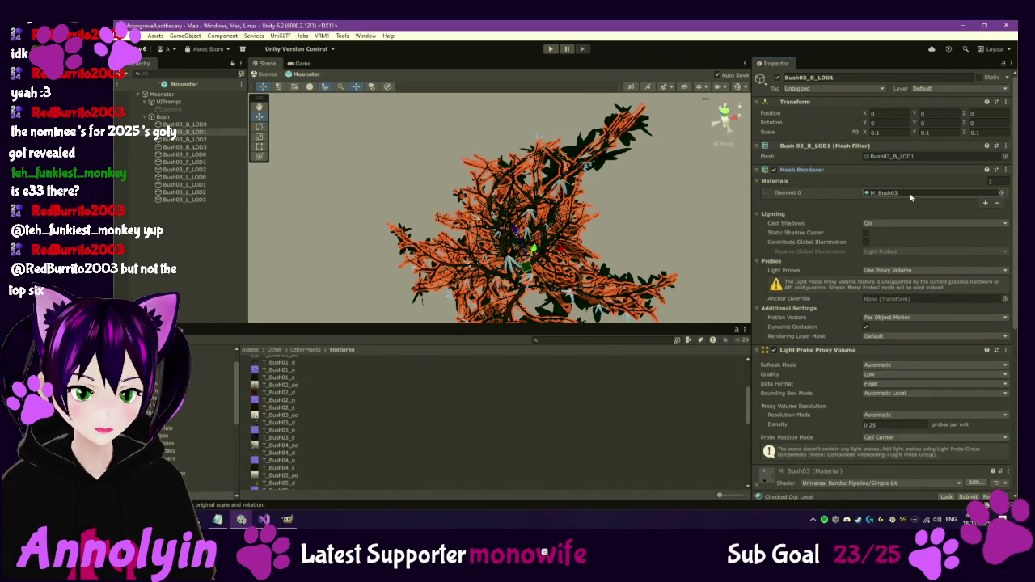
Step through the Bush03 B and L LOD objects, ending back on Bush03_B_LOD0.
click(197, 126)
key(Down)
key(Down)
key(Down)
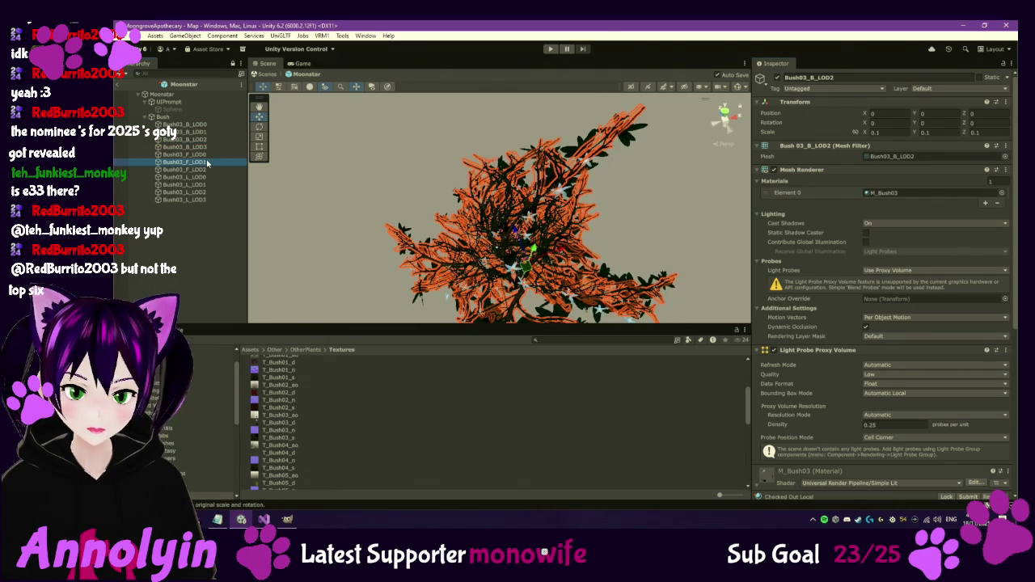
click(206, 200)
click(202, 192)
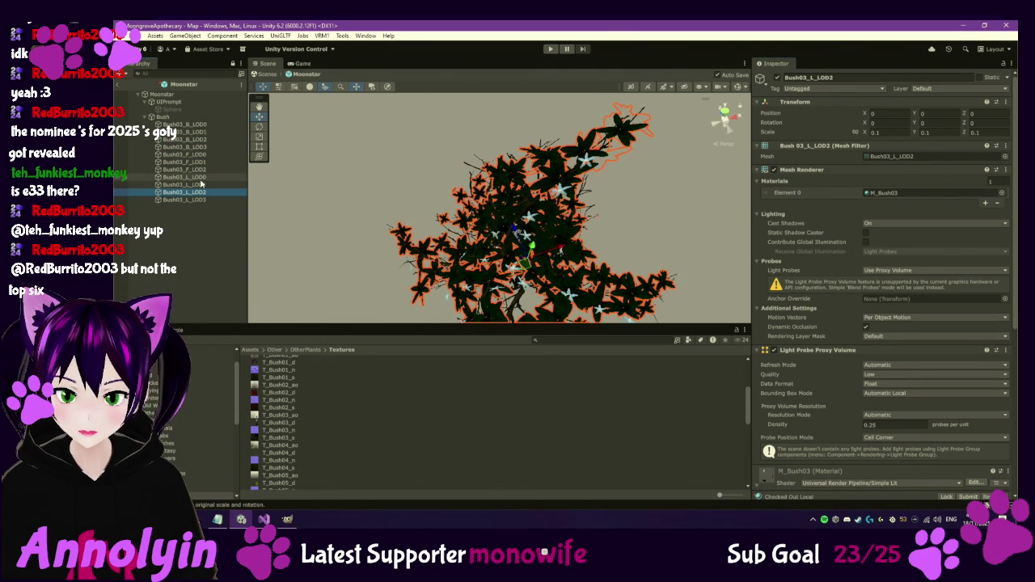
click(200, 179)
click(203, 169)
click(204, 158)
click(204, 148)
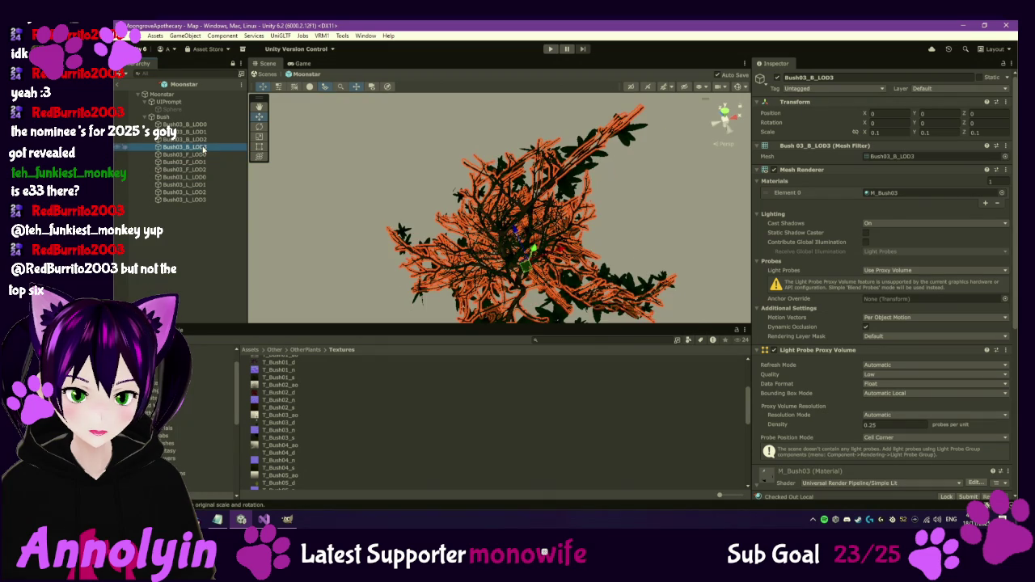
click(204, 139)
click(203, 132)
click(202, 125)
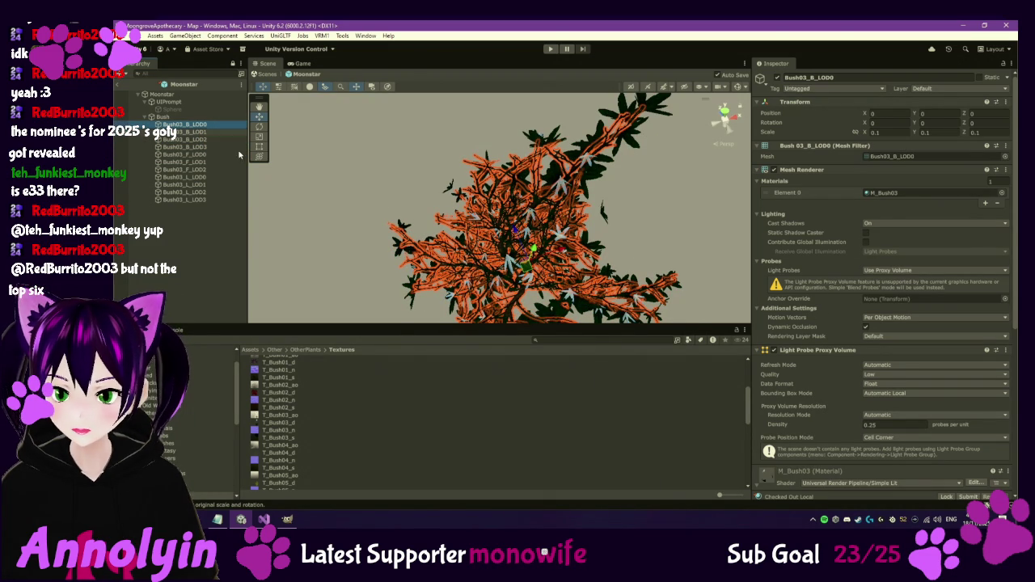
Locate the base map T_Bush03_d in the Project and show its import settings.
scroll(837, 354, down, 2)
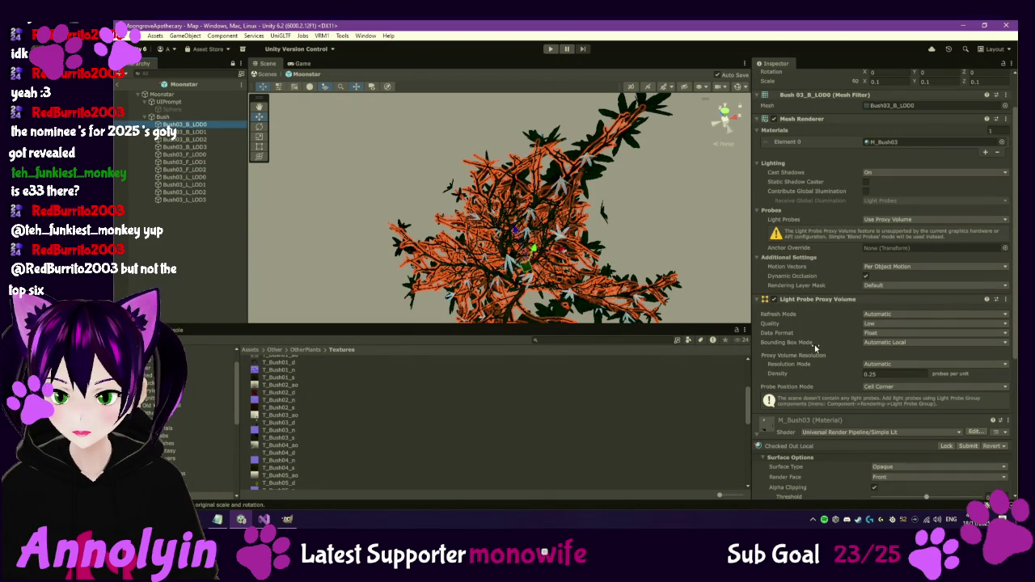
scroll(816, 348, down, 2)
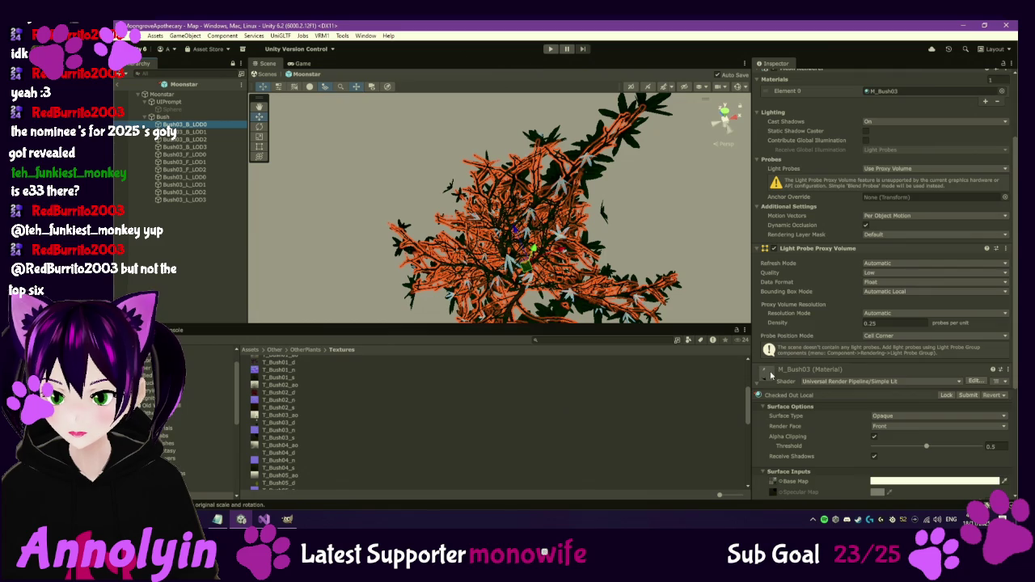
scroll(801, 374, down, 2)
click(772, 433)
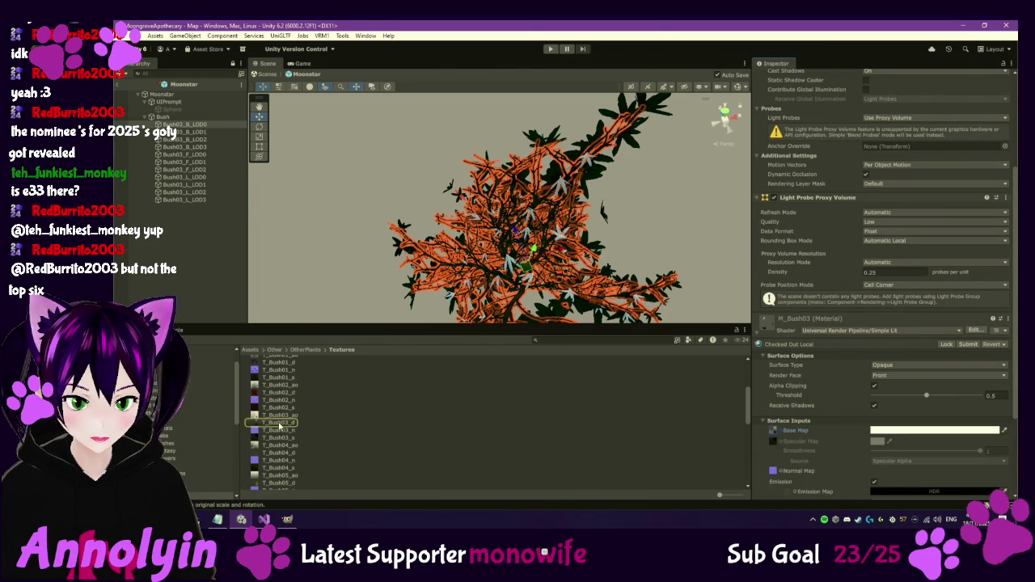
click(279, 423)
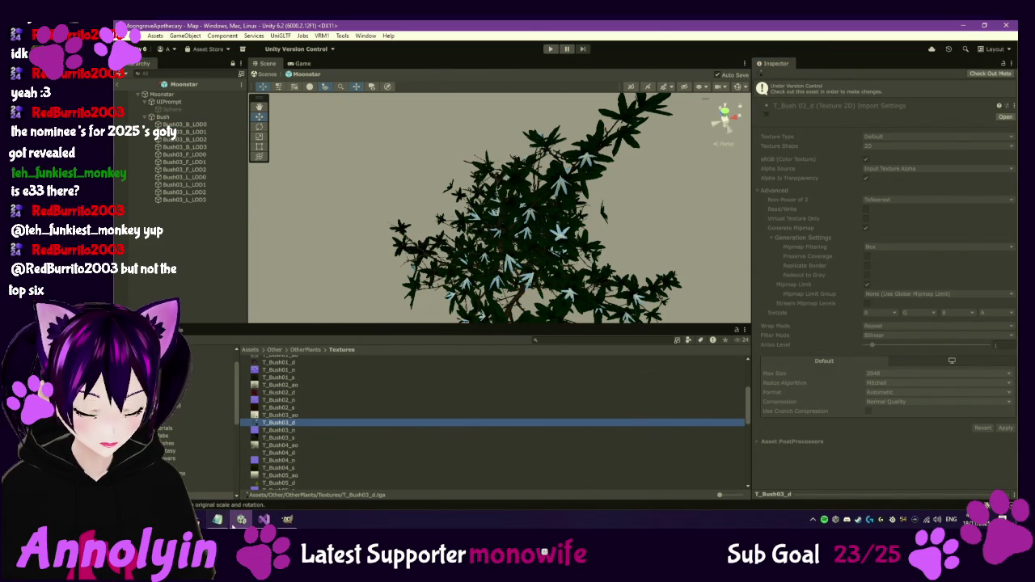
Select T_Bush03_d.tga in the Textures folder window.
mouse_move(218, 520)
click(228, 486)
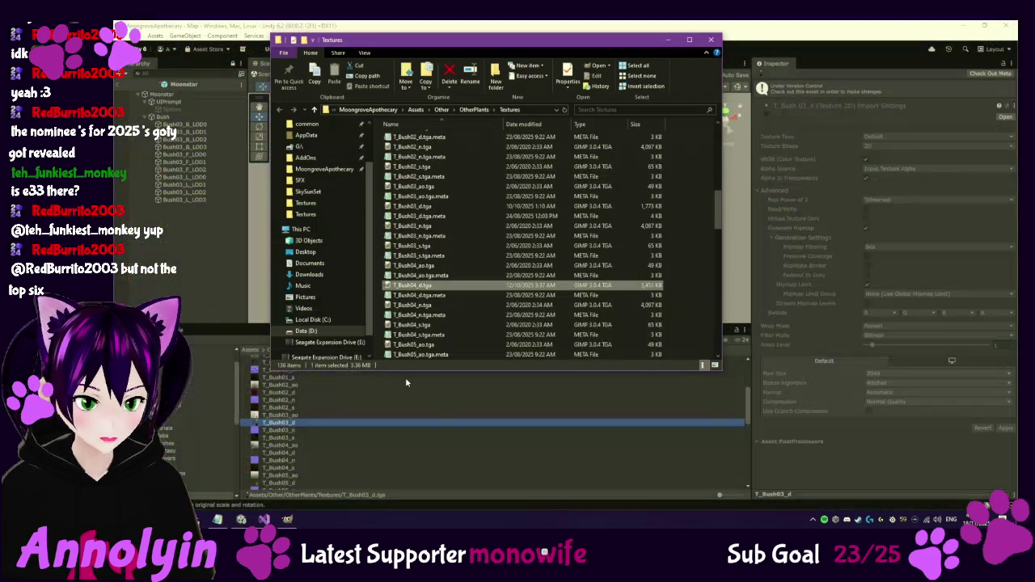
click(435, 207)
In GIMP, close the T_Bush04_ao and T_Bush04_d image tabs.
click(288, 518)
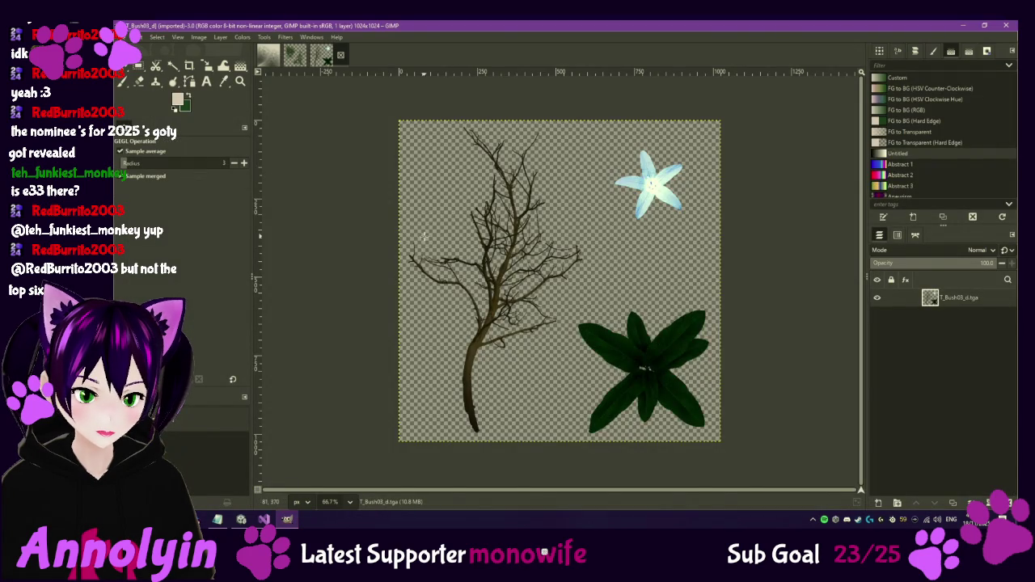
click(282, 59)
click(286, 57)
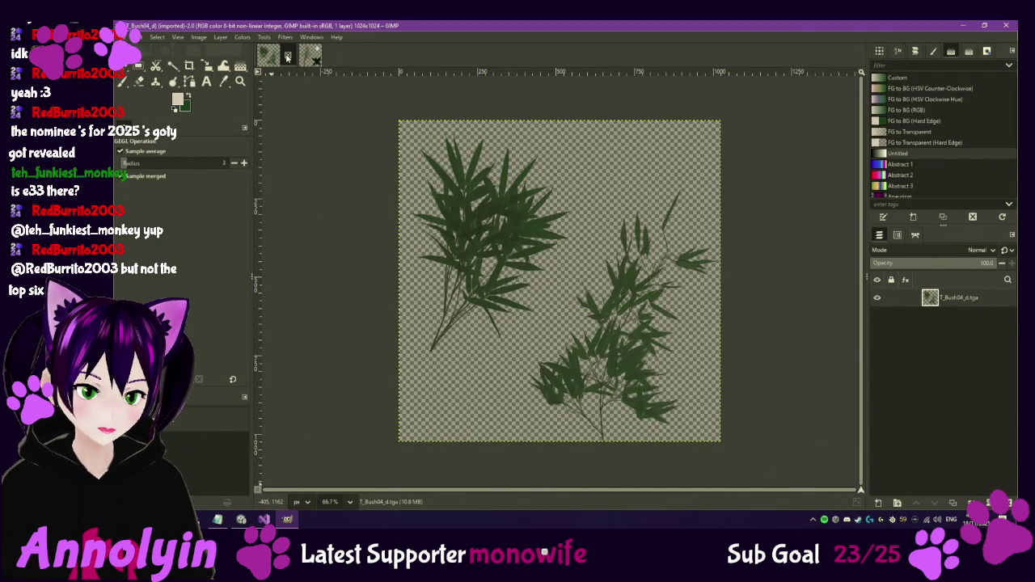
click(287, 56)
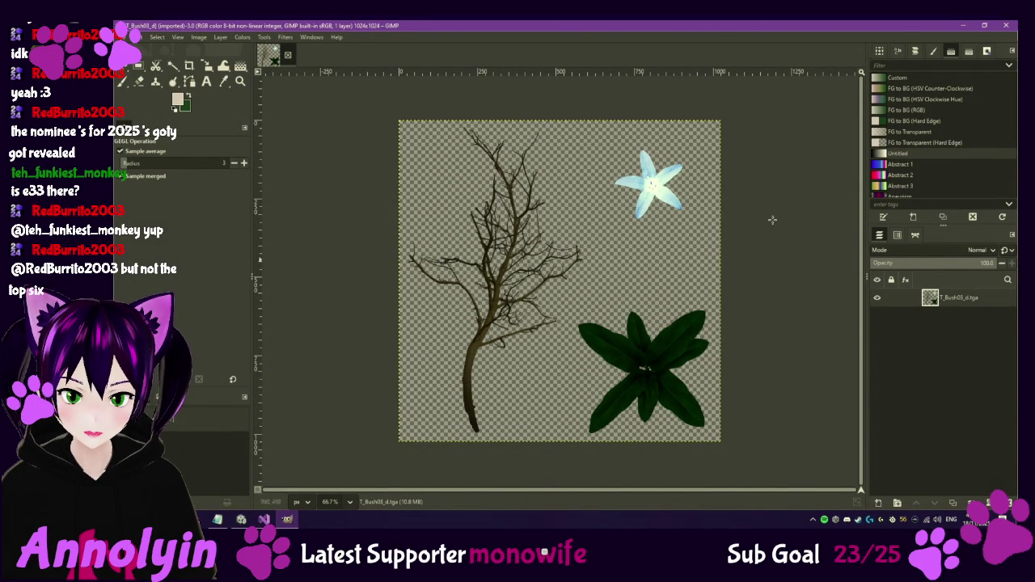
Briefly check Unity, then select GIMP's Eraser tool.
mouse_move(258, 524)
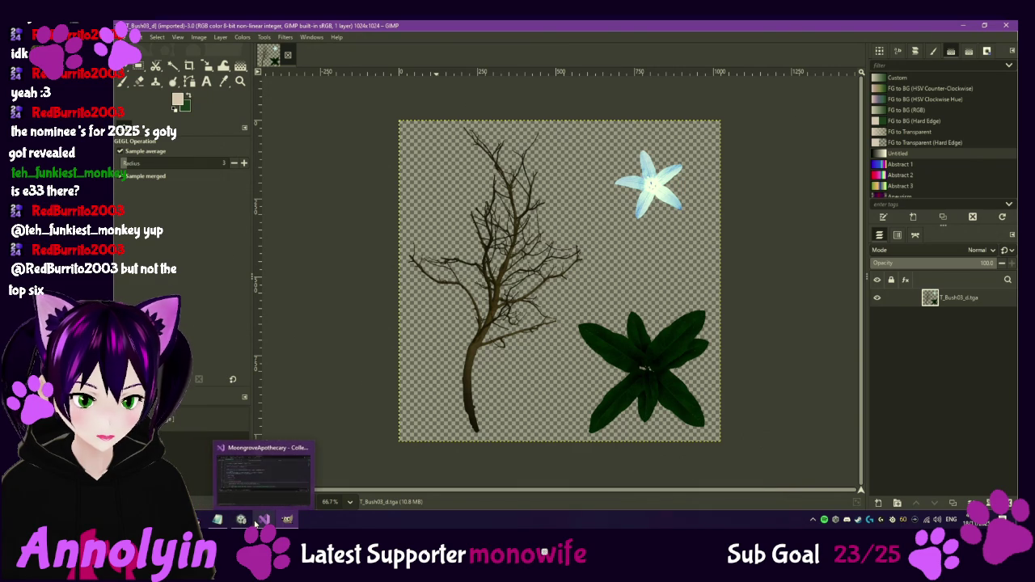
mouse_move(217, 524)
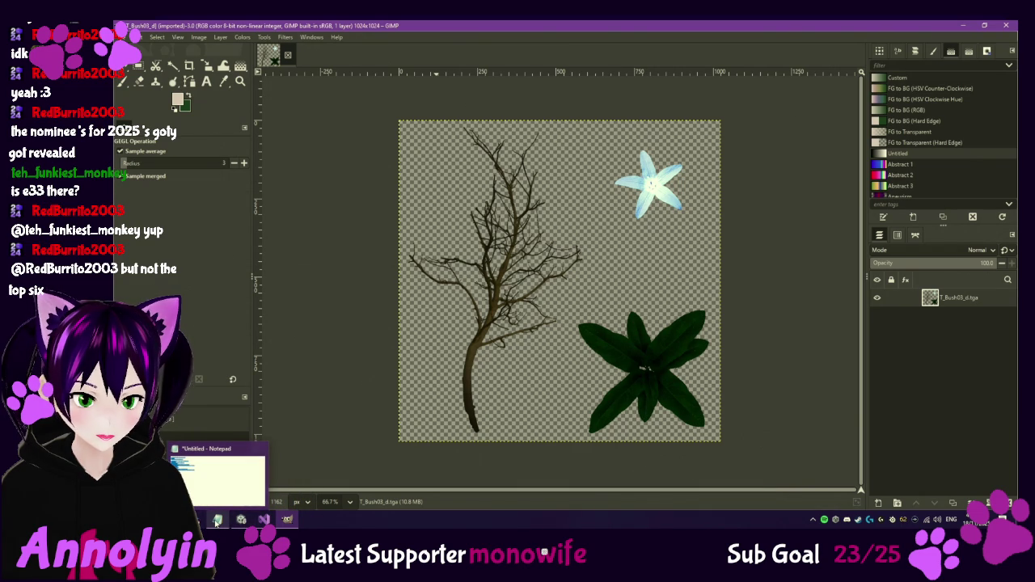
click(241, 519)
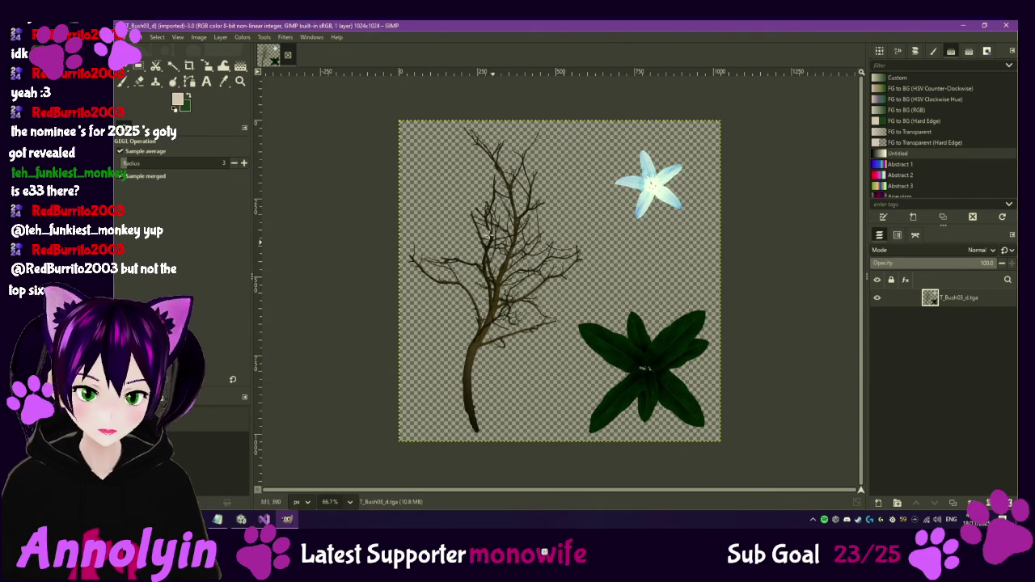
click(139, 82)
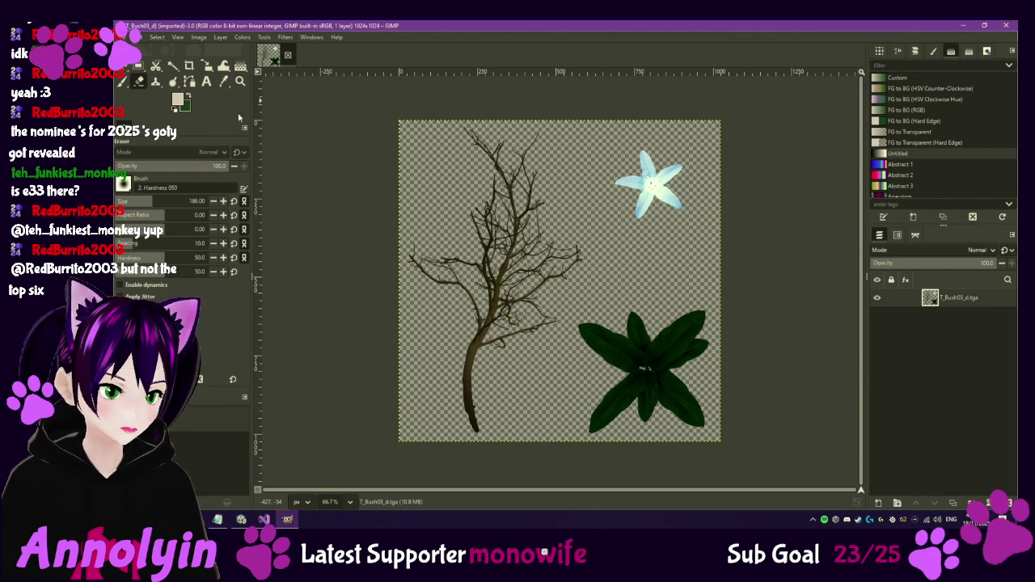
Erase the bare tree branches and dark green leaf cluster from T_Bush03_d.
mouse_move(478, 157)
mouse_down()
mouse_move(553, 160)
mouse_move(519, 199)
mouse_move(566, 270)
mouse_move(596, 268)
mouse_move(557, 295)
mouse_move(515, 297)
mouse_move(517, 237)
mouse_move(425, 272)
mouse_move(465, 340)
mouse_move(509, 233)
mouse_up()
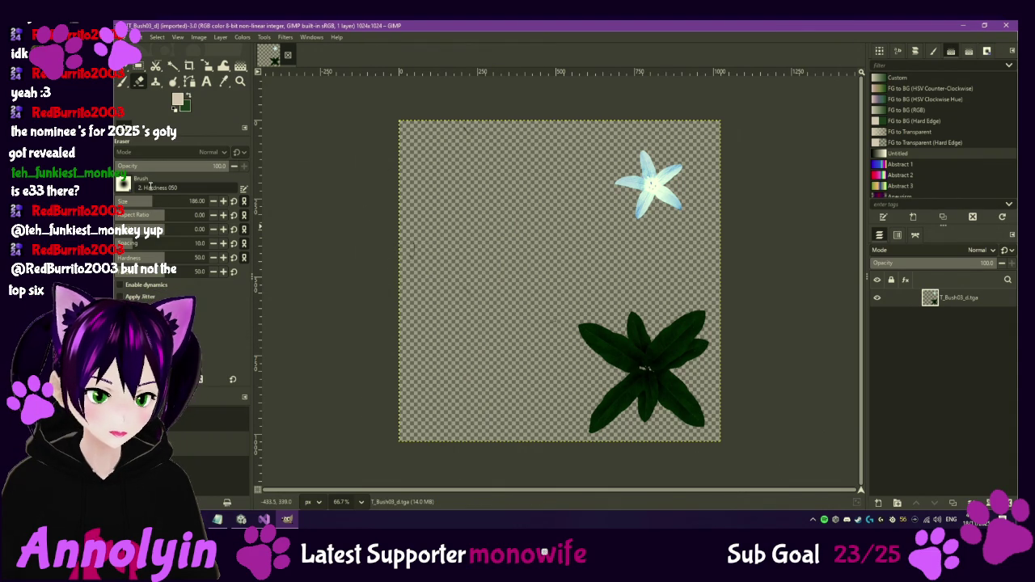
mouse_move(142, 187)
mouse_down()
mouse_move(233, 185)
mouse_move(165, 178)
mouse_up()
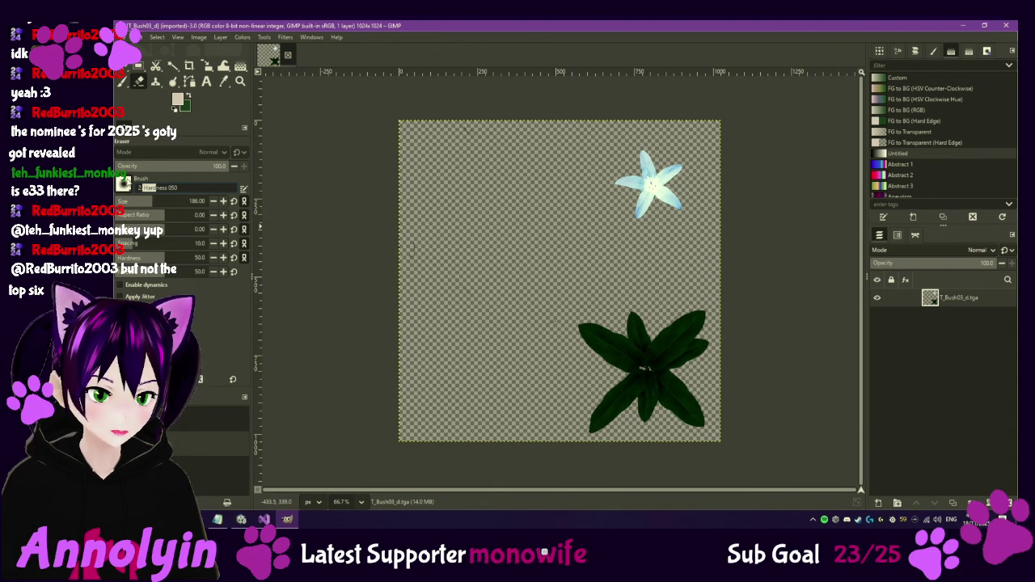
mouse_move(605, 343)
mouse_down()
mouse_move(576, 348)
mouse_move(623, 413)
mouse_move(699, 346)
mouse_move(699, 325)
mouse_move(703, 377)
mouse_up()
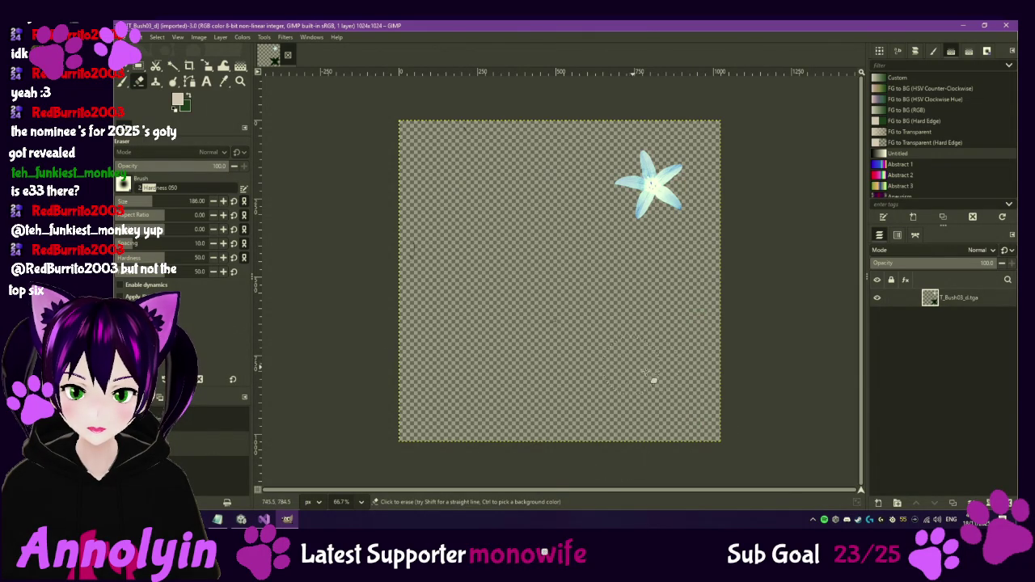
right_click(939, 348)
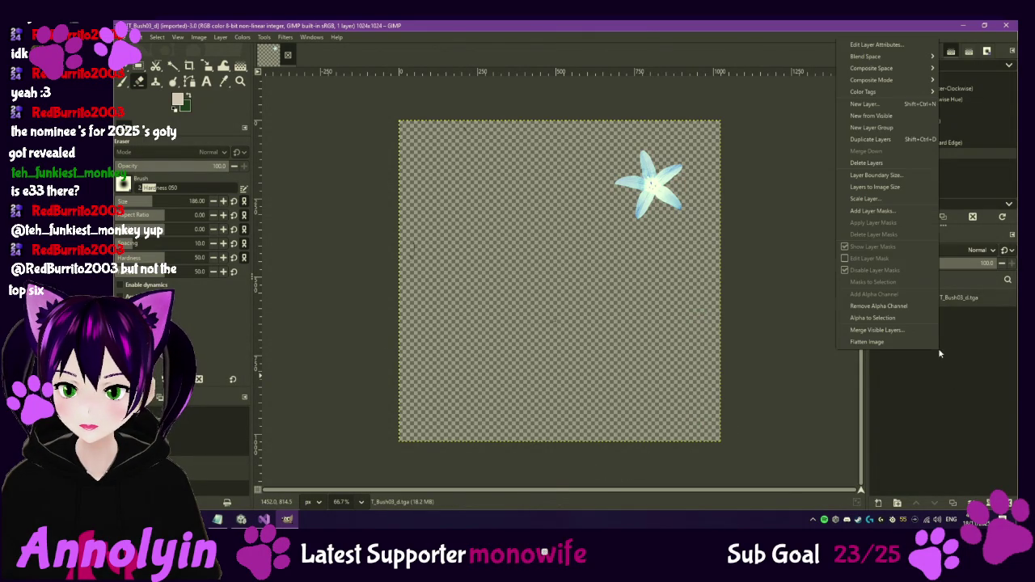
Set GIMP's foreground colour to black, abandoning a transparent new layer.
click(876, 105)
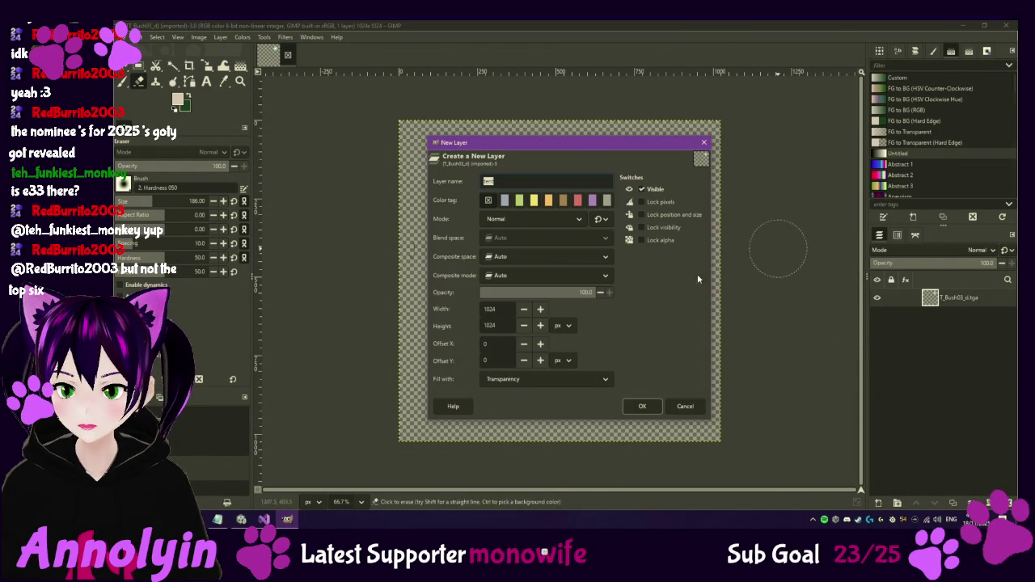
click(572, 378)
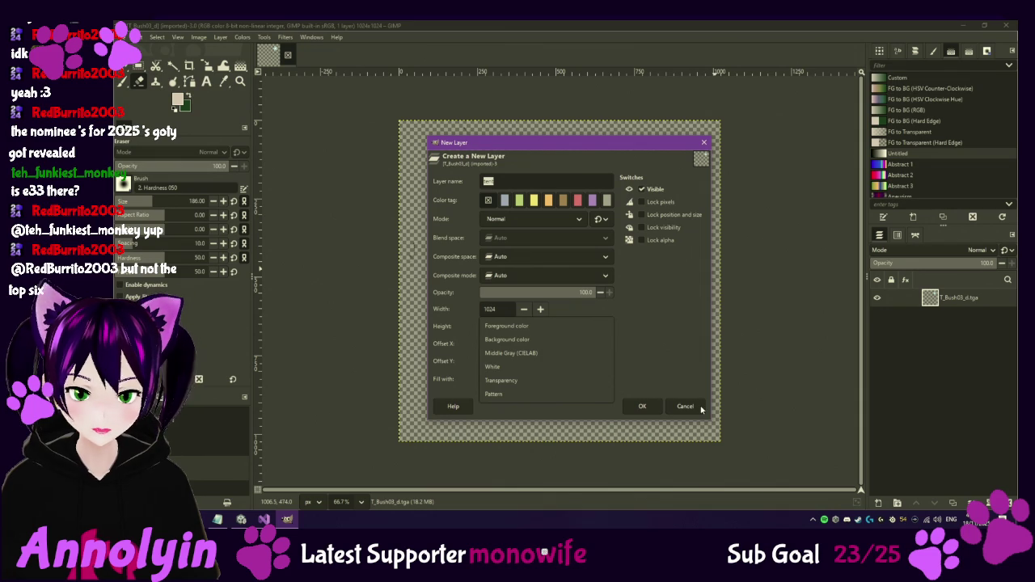
click(672, 369)
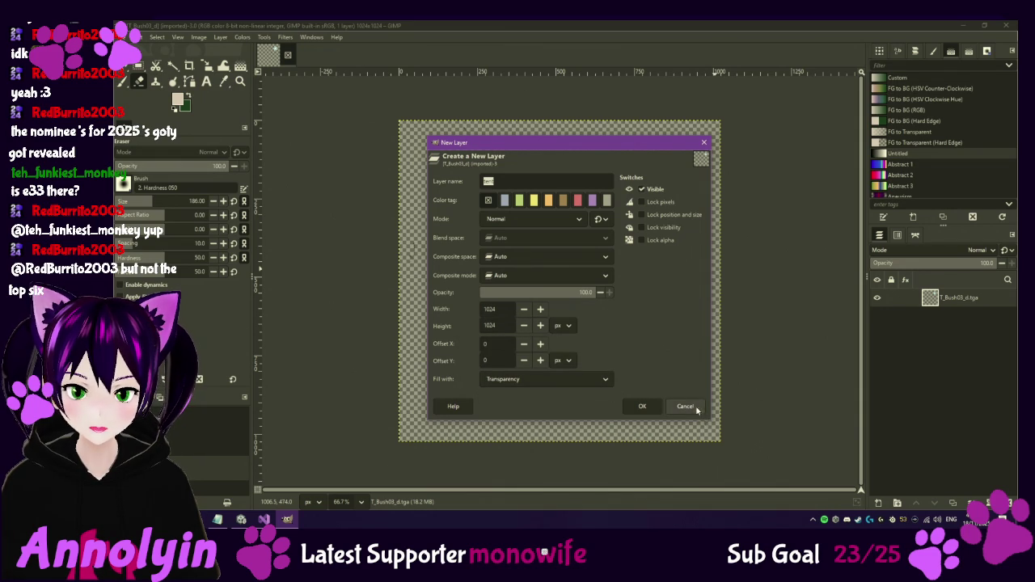
click(694, 407)
click(178, 99)
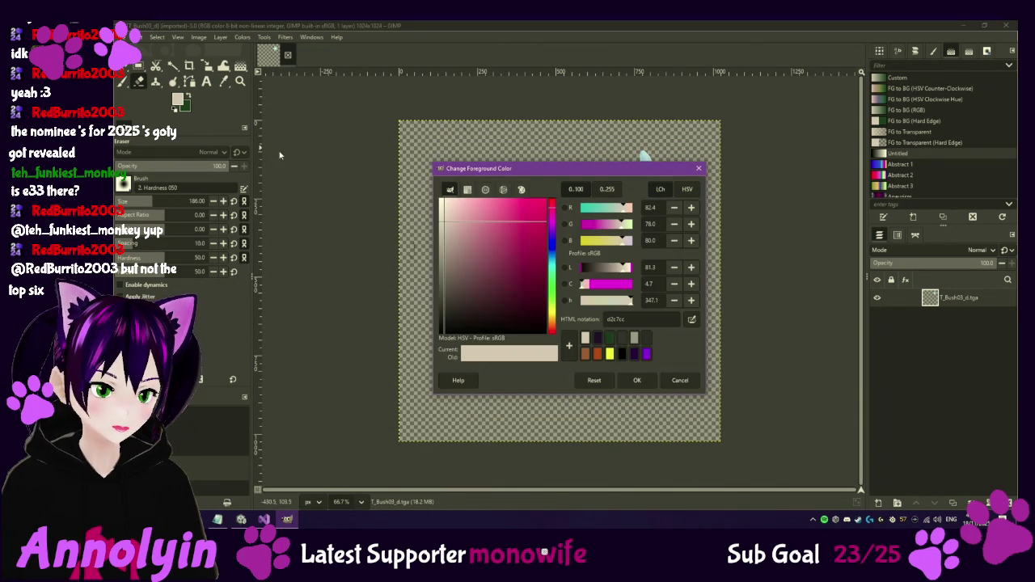
click(623, 354)
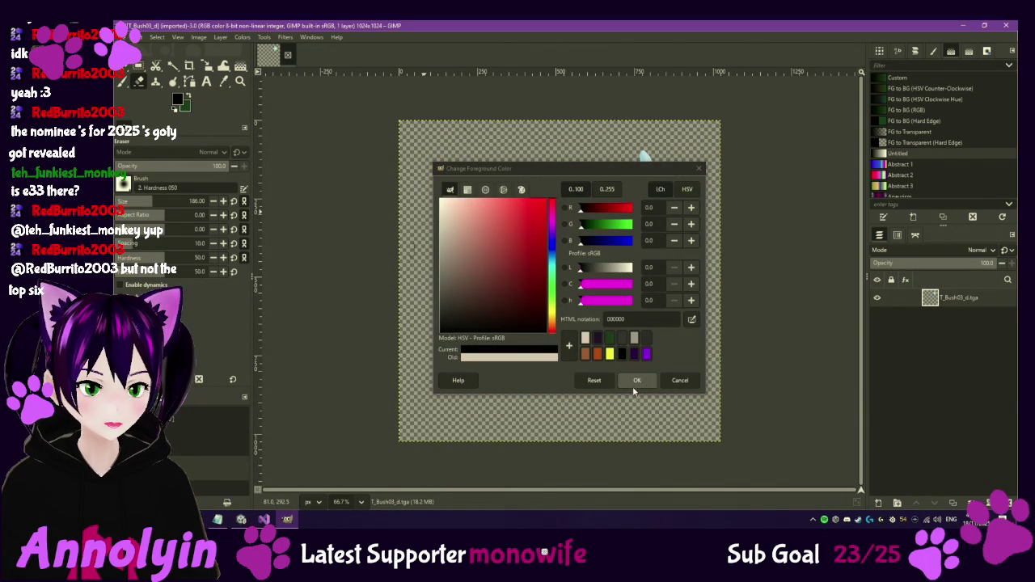
click(637, 380)
Add a foreground-filled black layer and move it beneath the T_Bush03_d.tga layer.
right_click(918, 345)
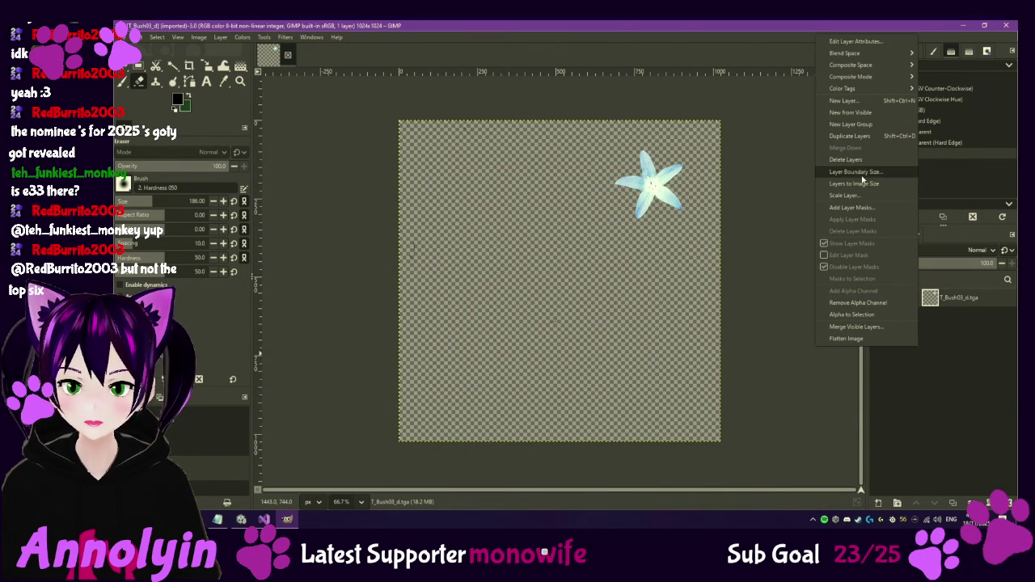
click(858, 102)
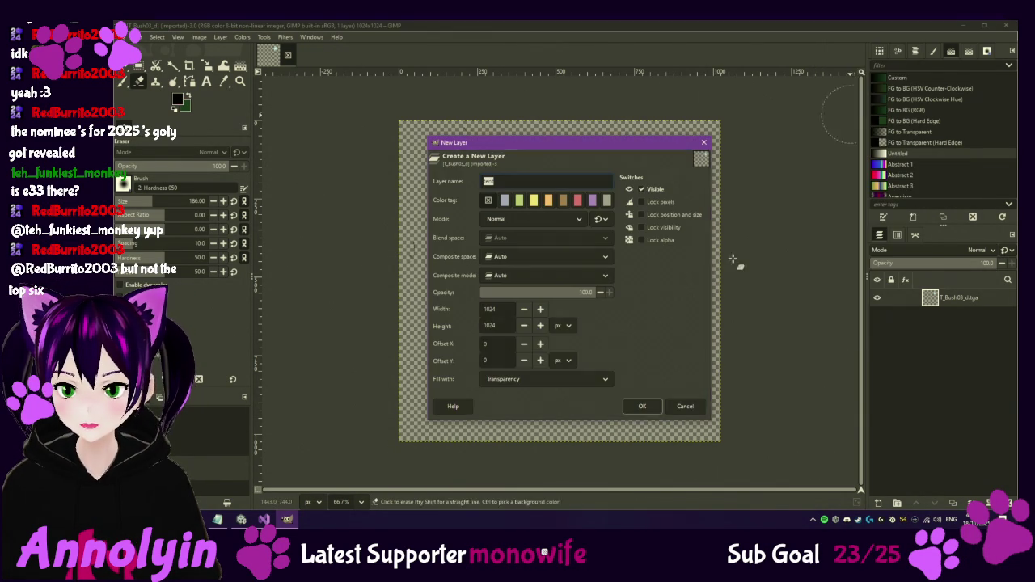
click(577, 378)
click(522, 327)
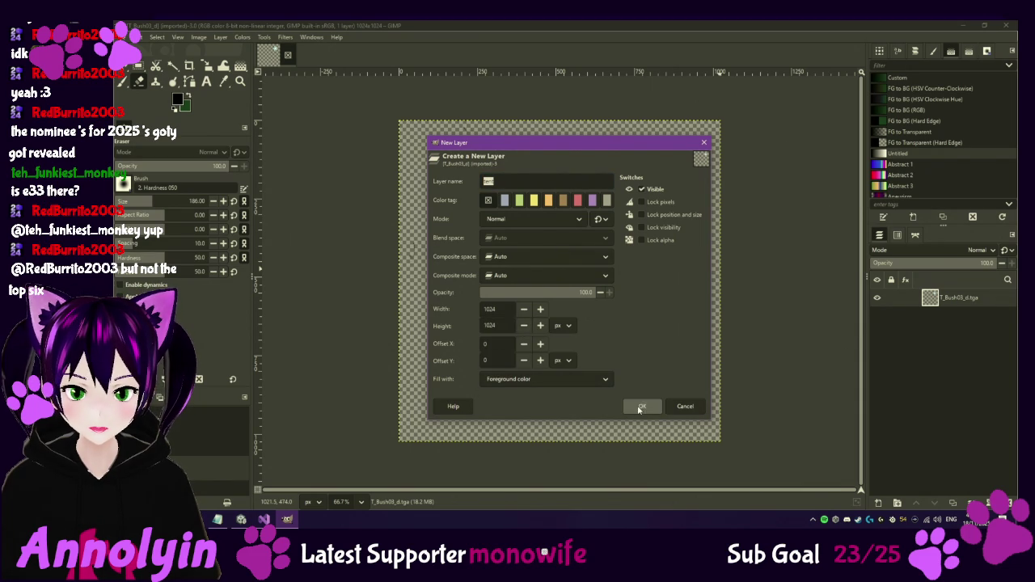
click(642, 406)
drag(956, 299, 956, 333)
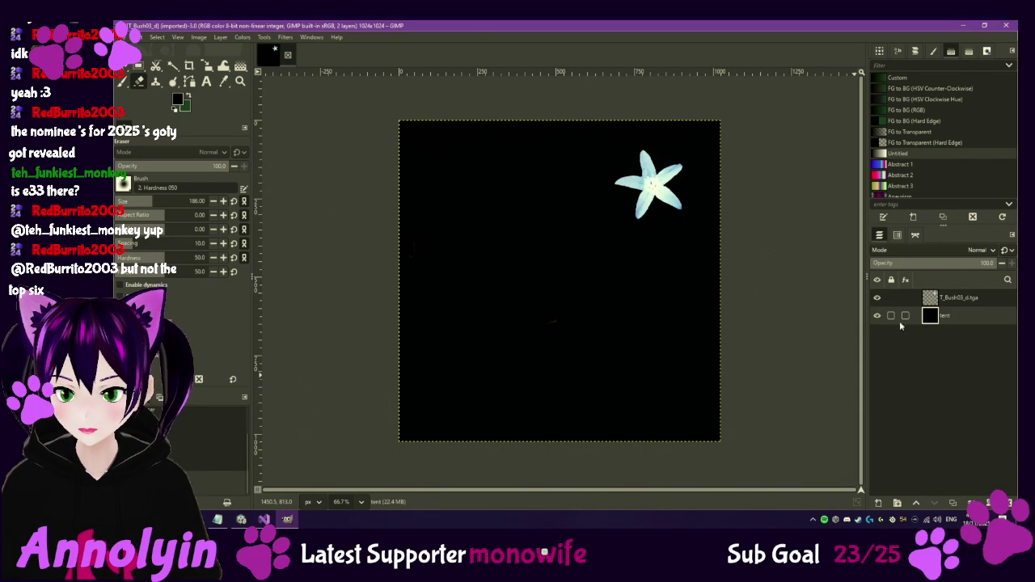
click(964, 305)
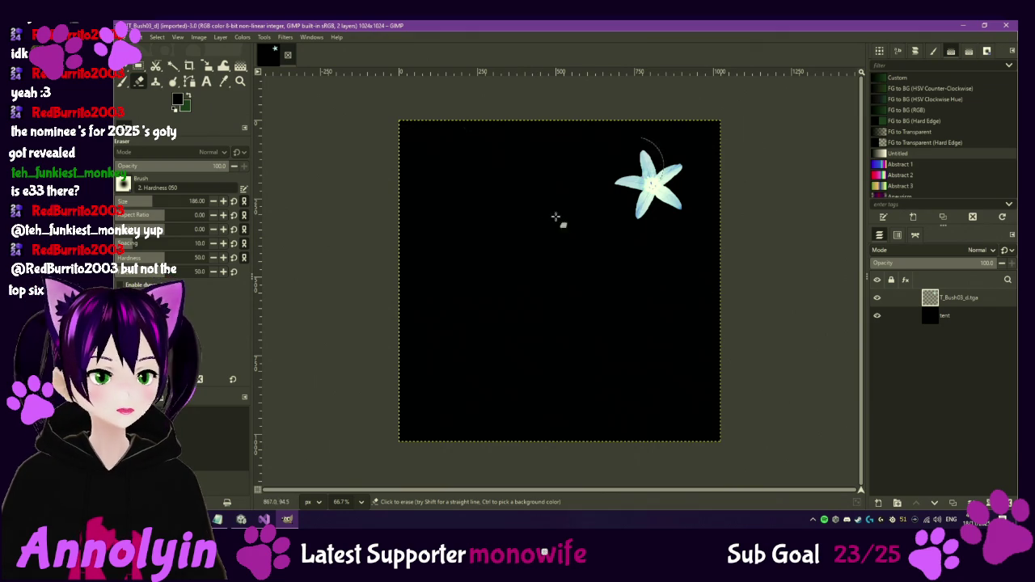
click(131, 37)
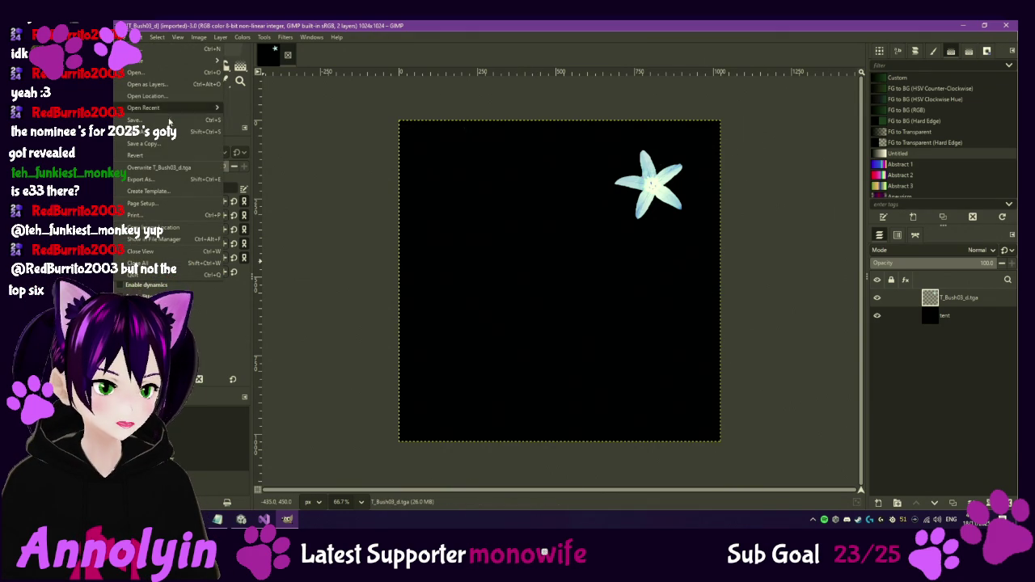
Start Export As and confirm the destination is the plant Textures folder's path.
click(177, 179)
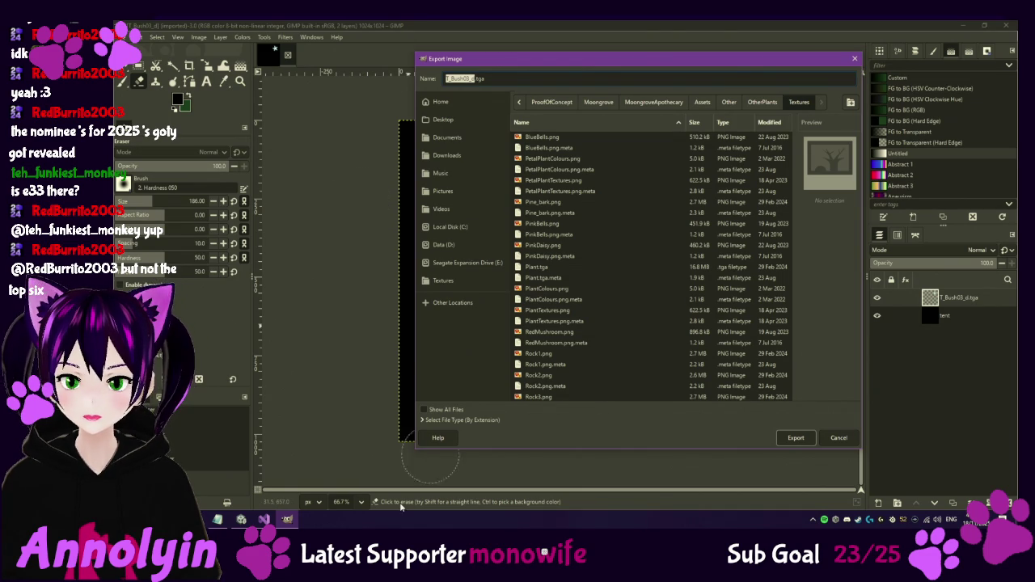
mouse_move(219, 519)
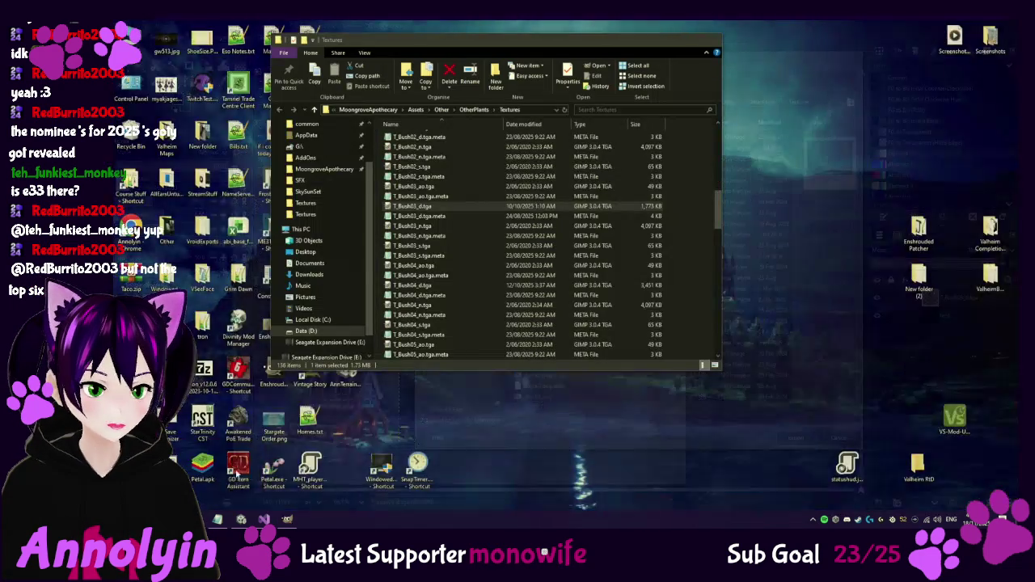
click(223, 487)
click(534, 109)
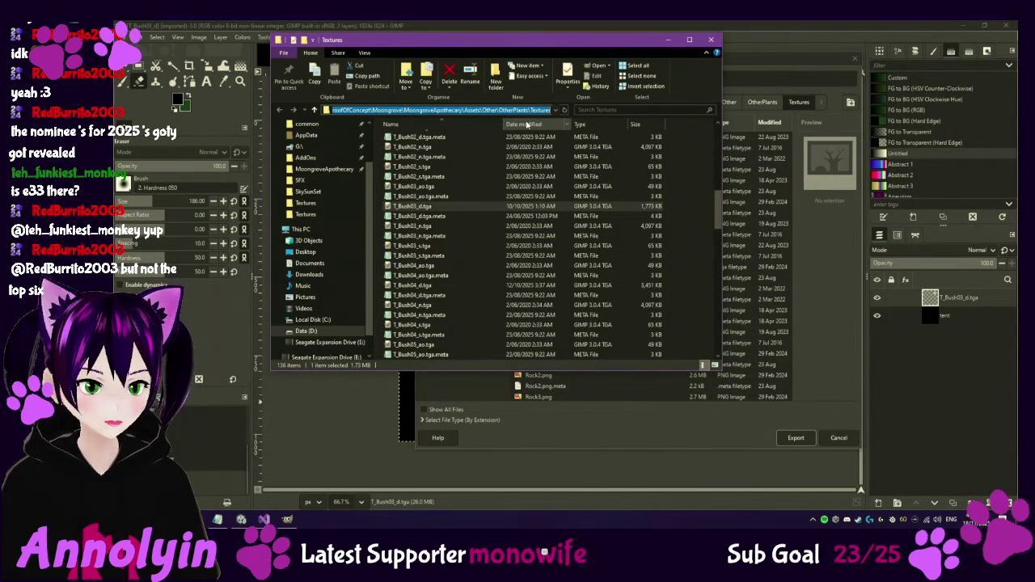
click(759, 55)
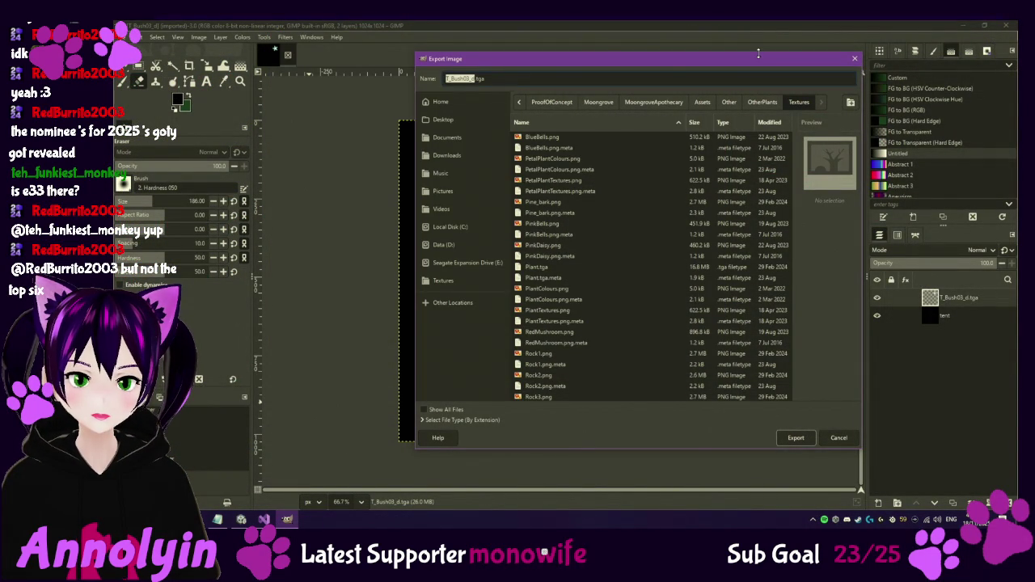
Rename the export from the d suffix to T_Bush03_e.tga and export it as TGA.
click(488, 81)
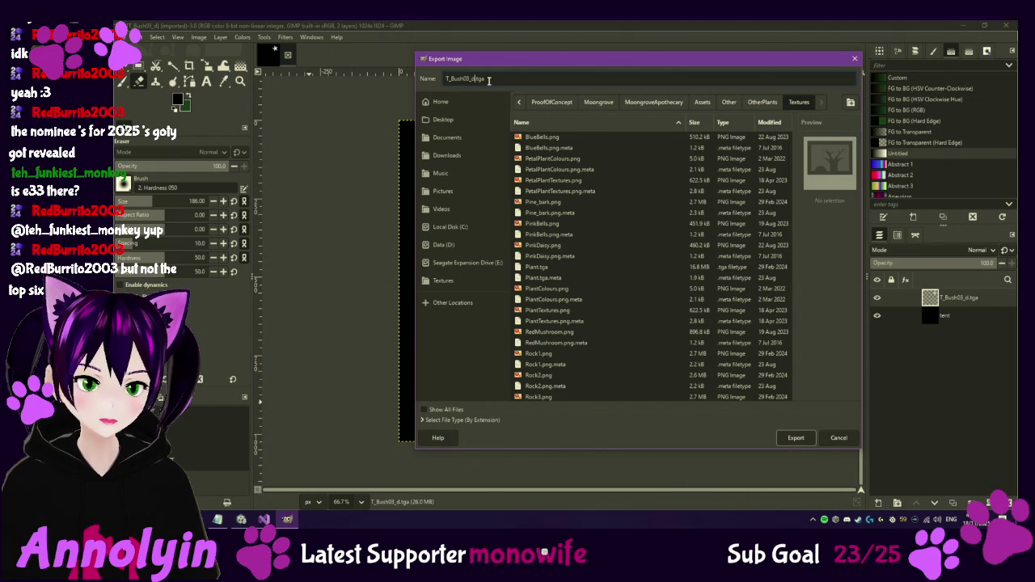
key(Left)
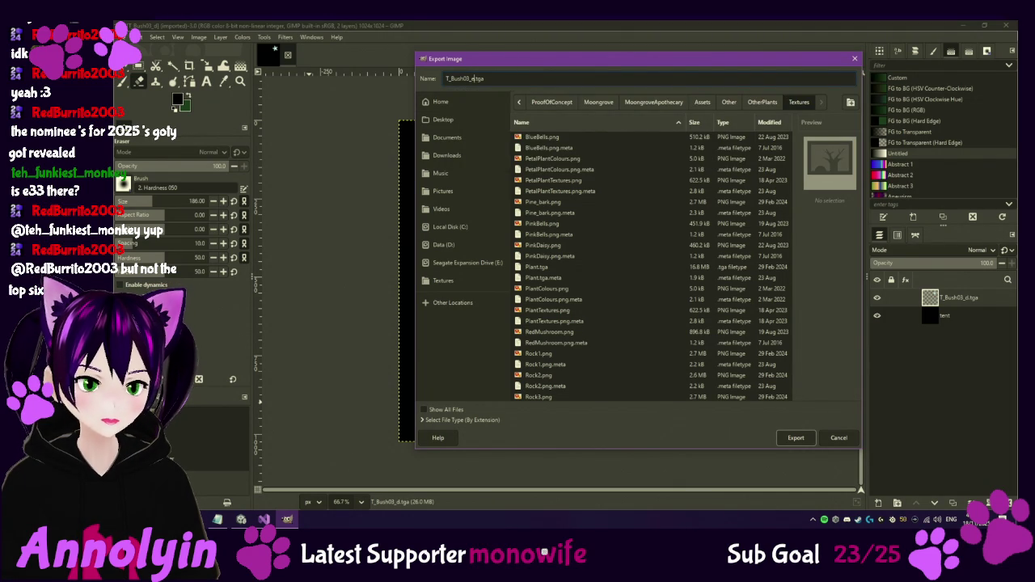
key(Return)
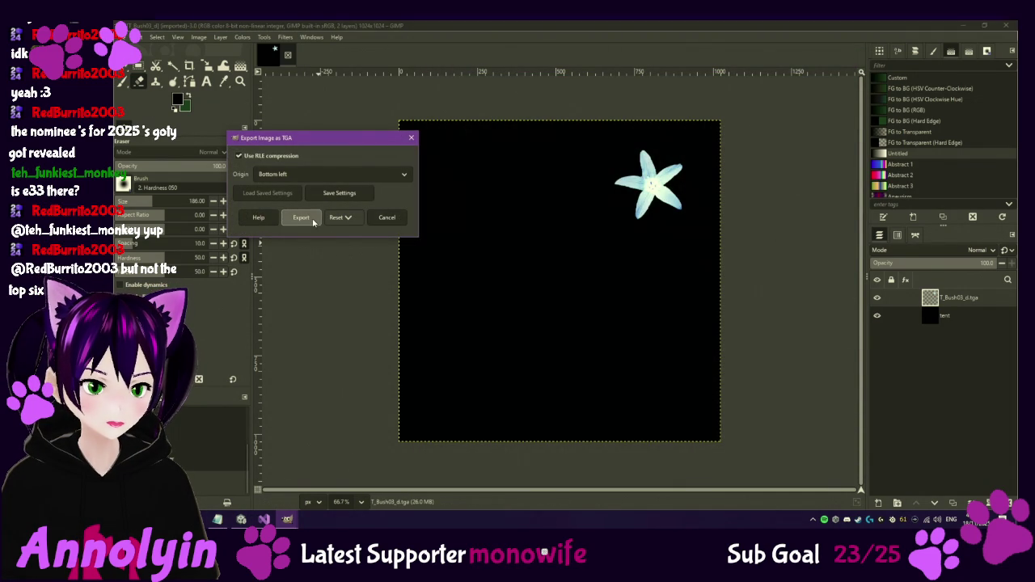
click(301, 217)
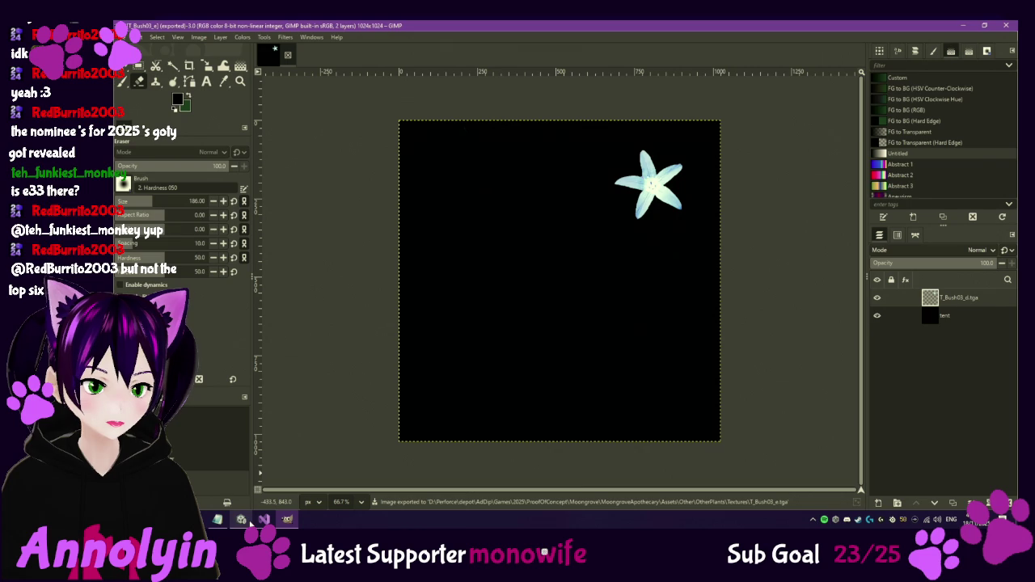
mouse_move(241, 523)
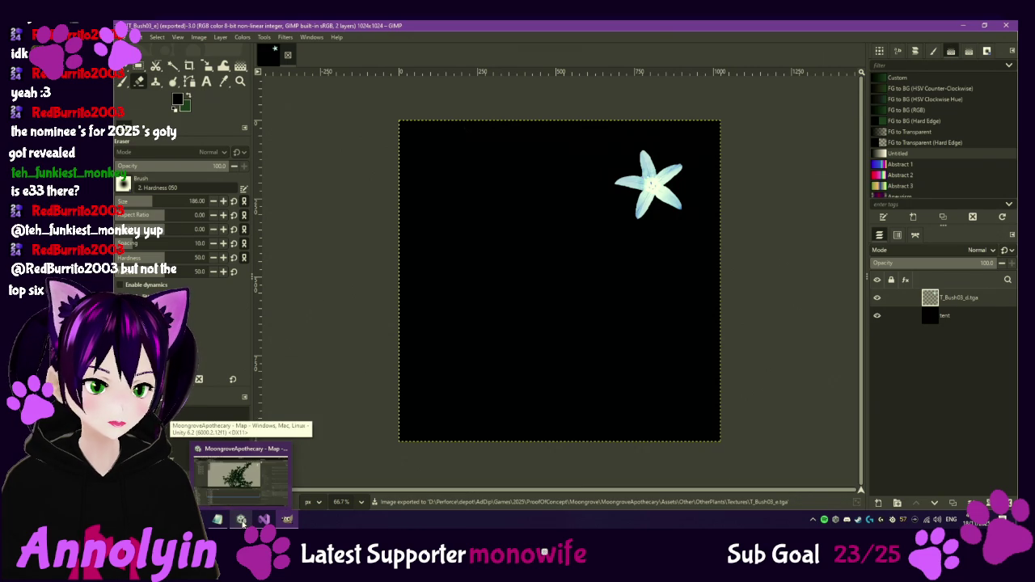
click(242, 521)
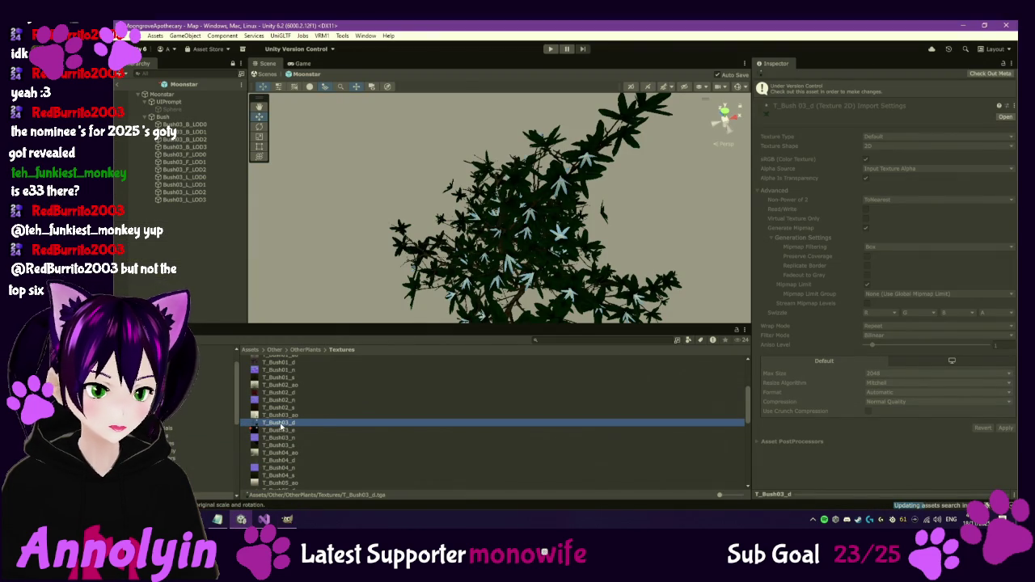
Turn on Alpha Is Transparency for T_Bush03_e and apply its import settings.
click(284, 429)
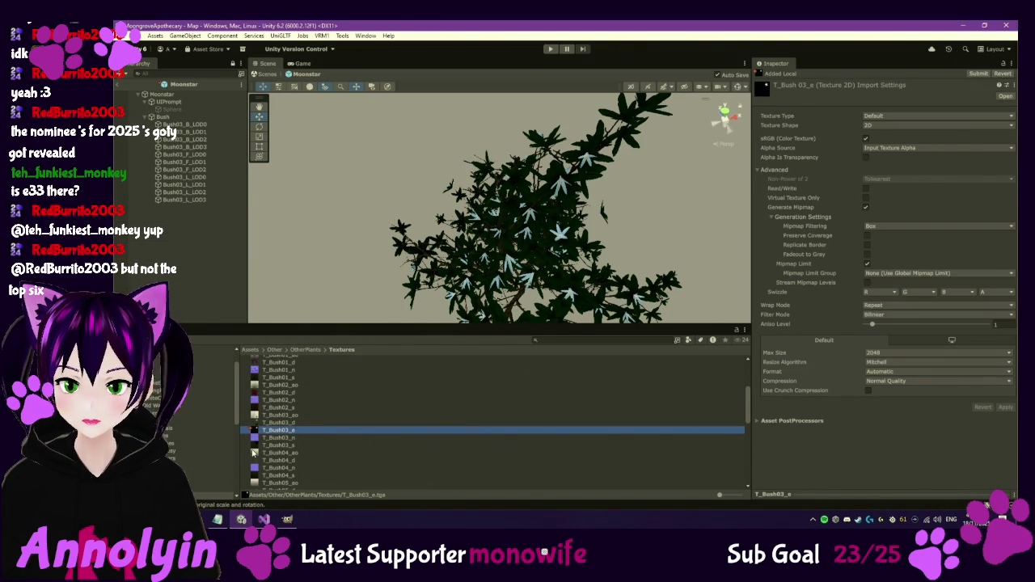
click(273, 423)
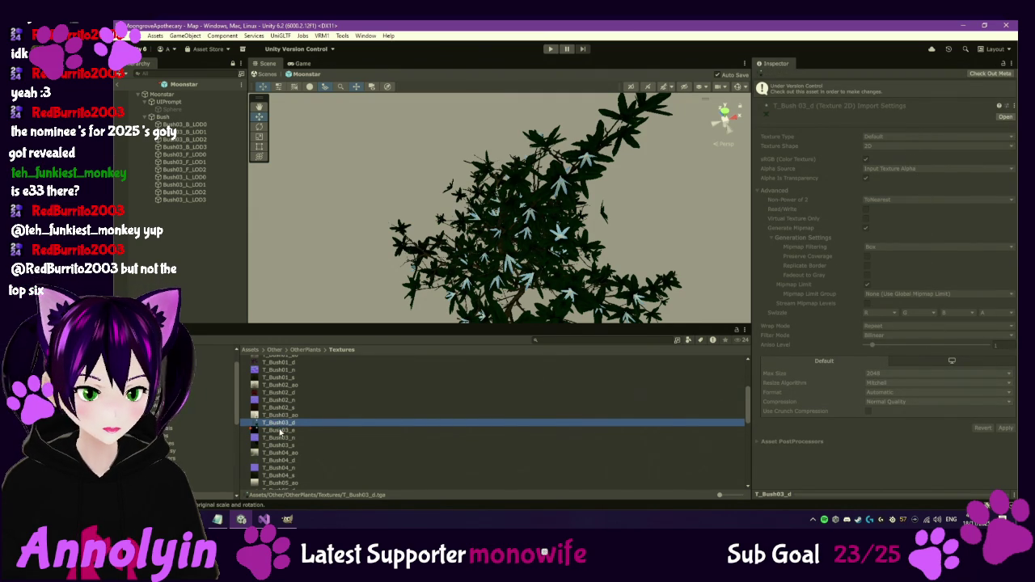
click(280, 429)
click(866, 157)
click(1005, 408)
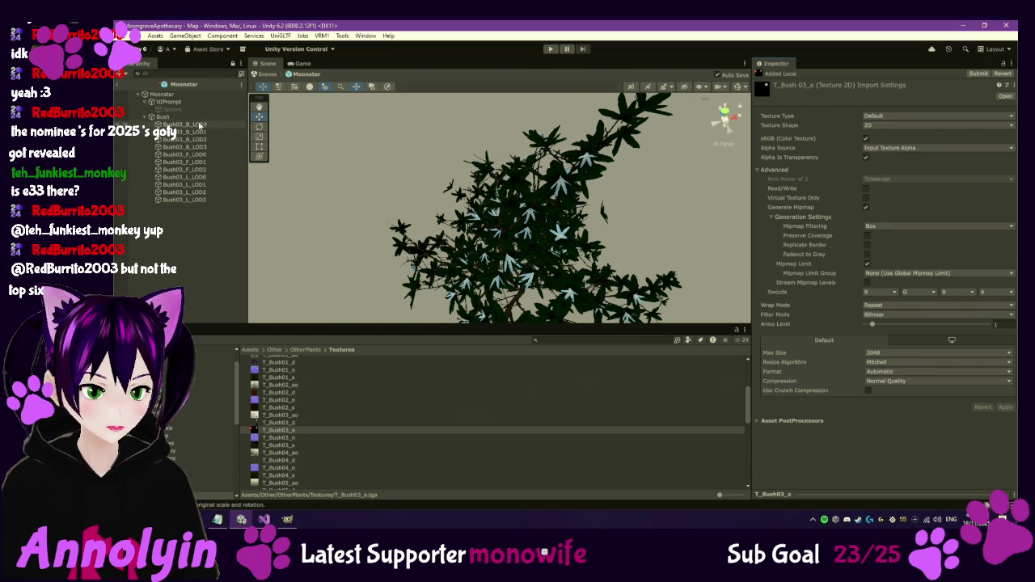
click(186, 125)
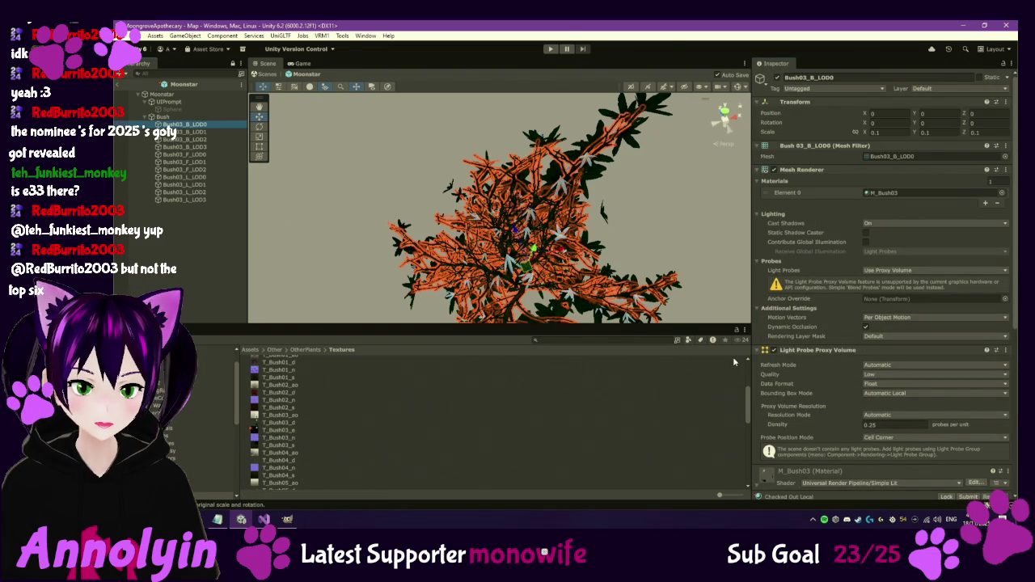
Assign T_Bush03_e as the M_Bush03 material's emission map on the Bush03_B_LOD0 mesh.
scroll(800, 317, down, 5)
scroll(784, 406, down, 1)
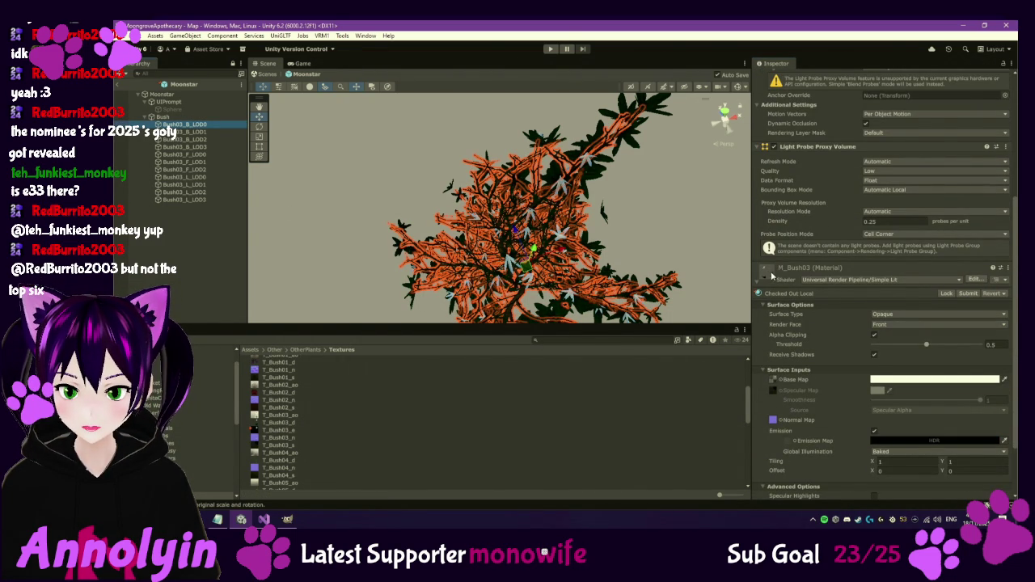
click(772, 276)
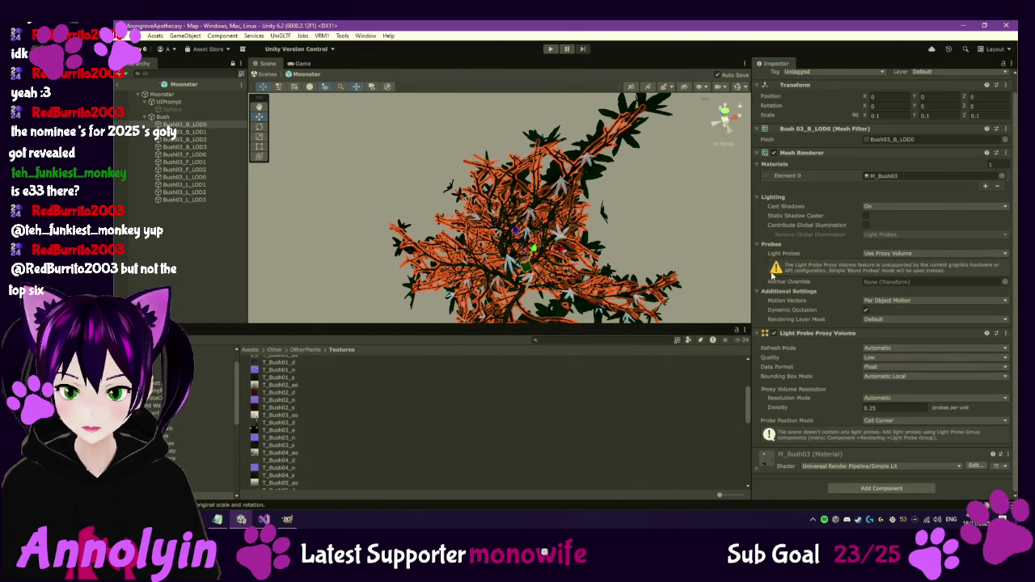
click(767, 458)
scroll(823, 392, down, 10)
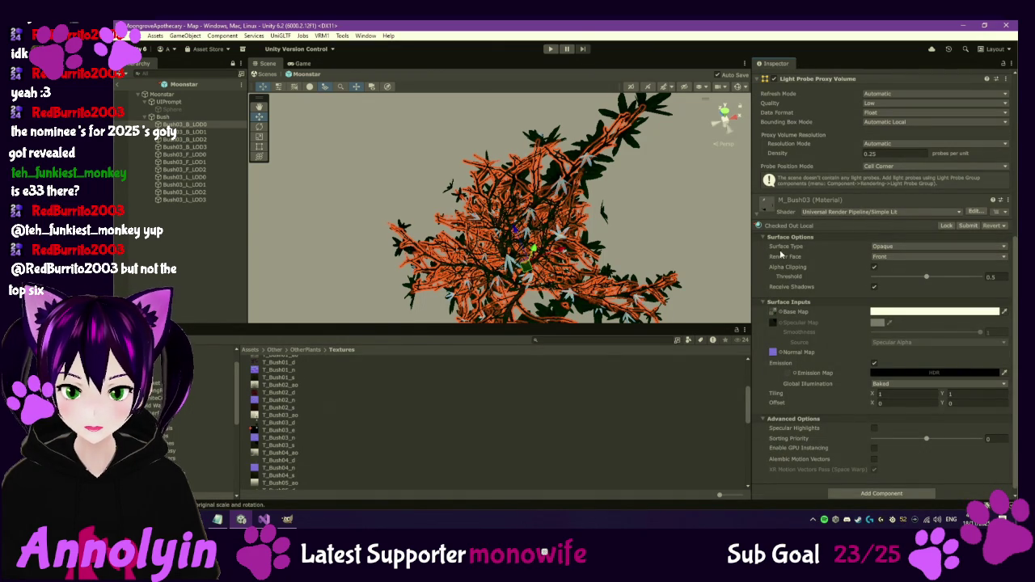
right_click(765, 210)
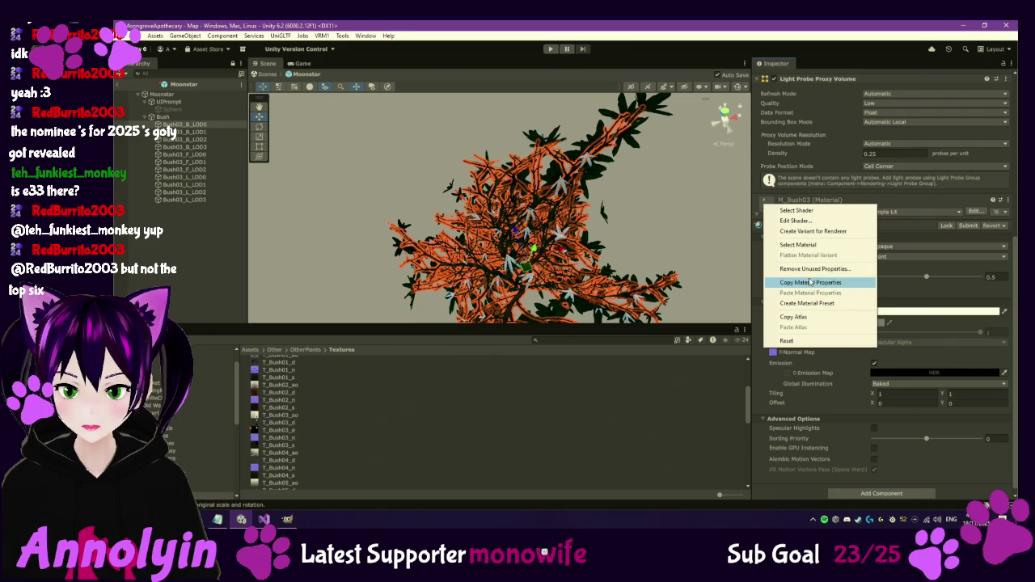
click(724, 415)
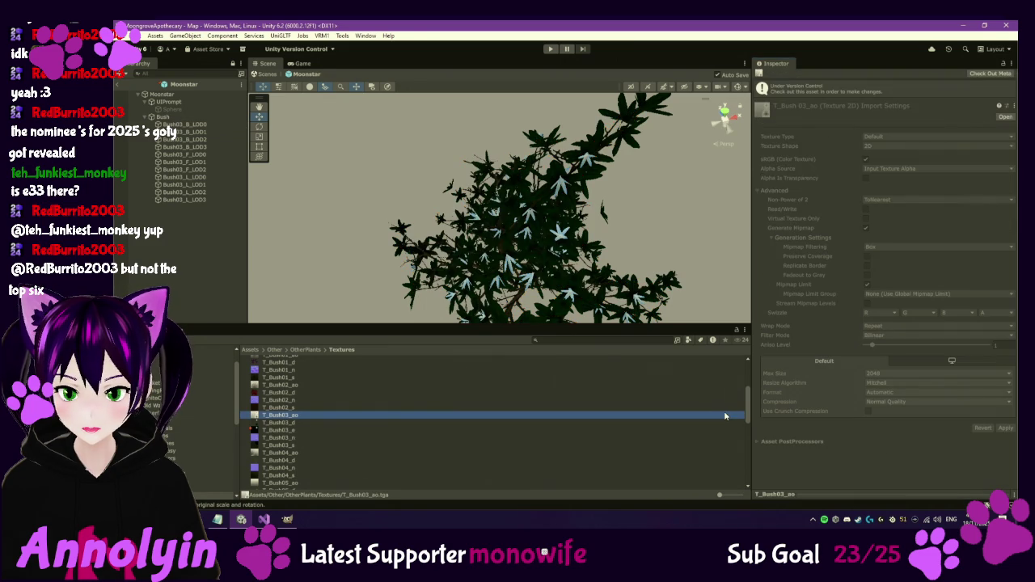
click(187, 126)
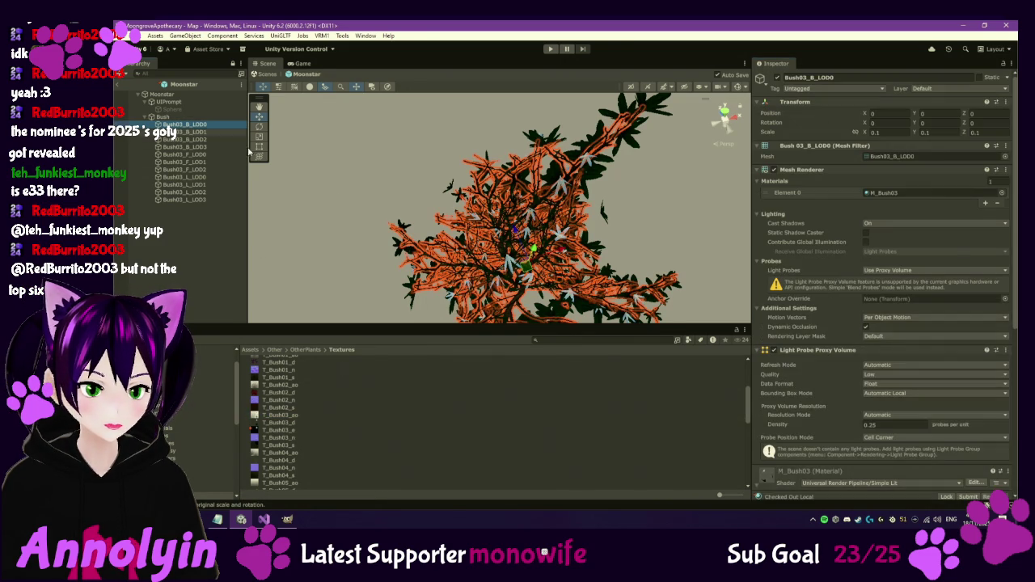
scroll(795, 360, down, 2)
scroll(795, 363, down, 4)
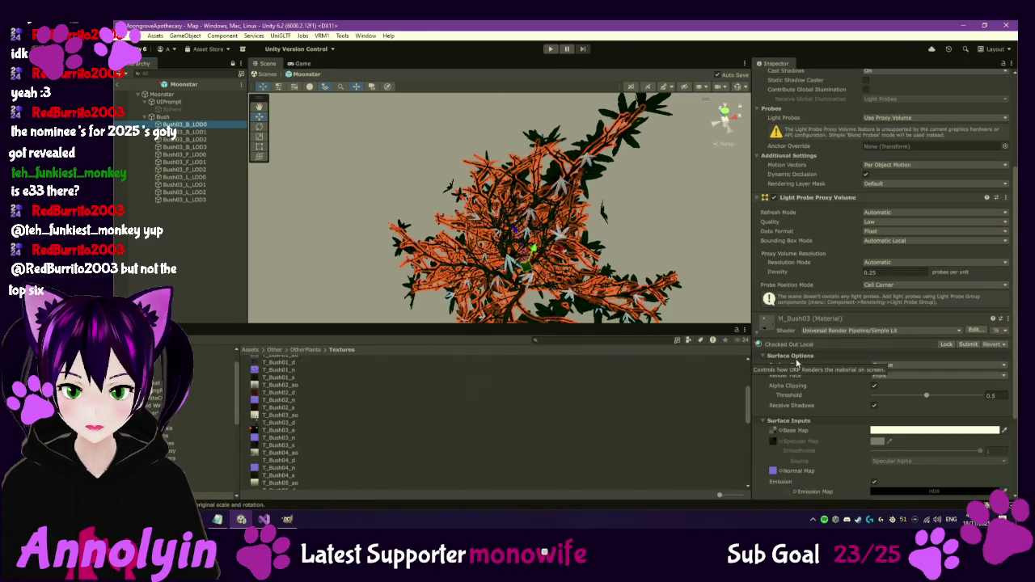
drag(287, 430, 796, 470)
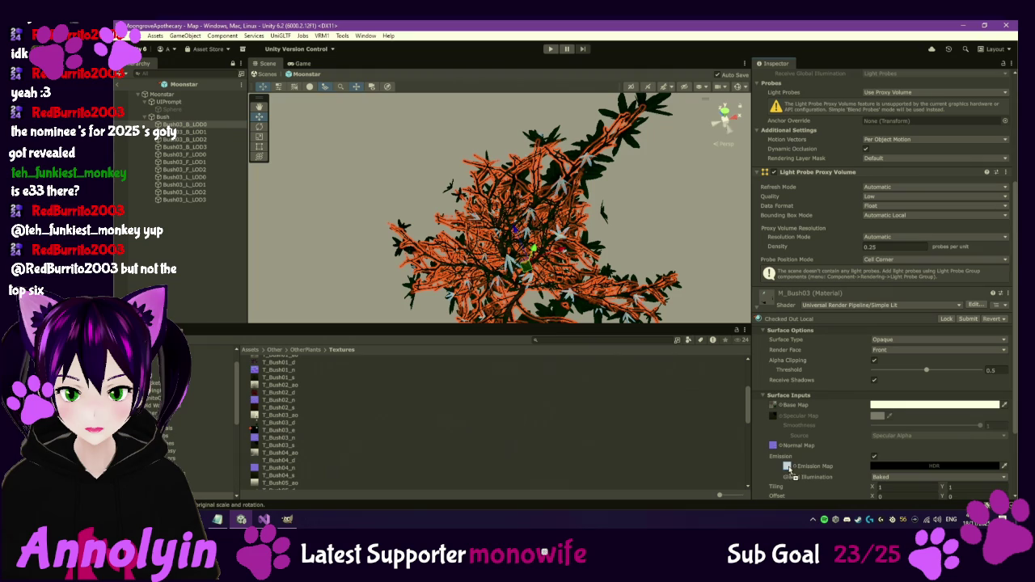
Set the emission HDR colour to pale cyan (133, 208, 236) at intensity 2.
click(928, 466)
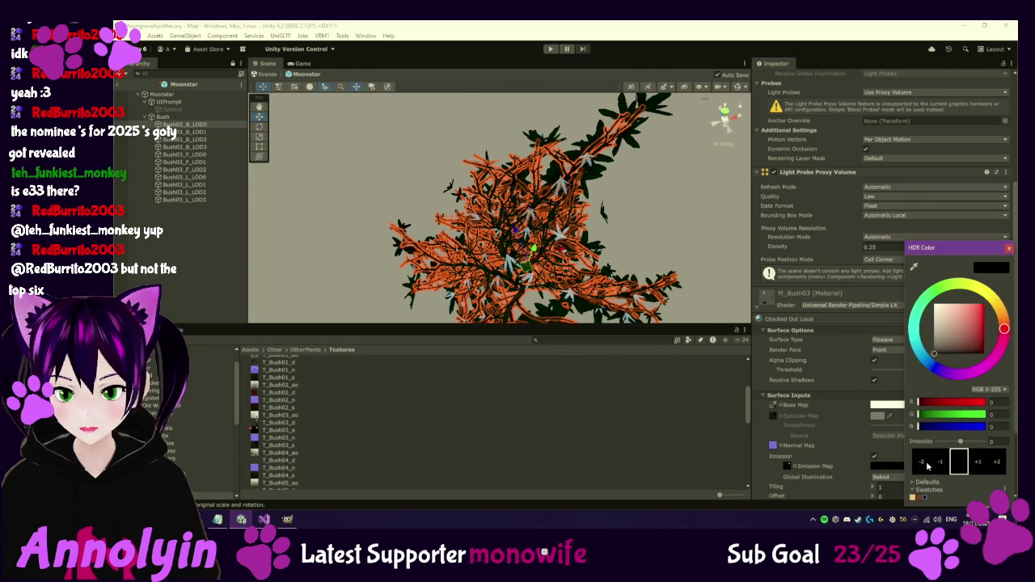
click(915, 342)
mouse_move(954, 324)
mouse_down()
mouse_move(963, 309)
mouse_move(937, 336)
mouse_move(941, 347)
mouse_move(956, 311)
mouse_up()
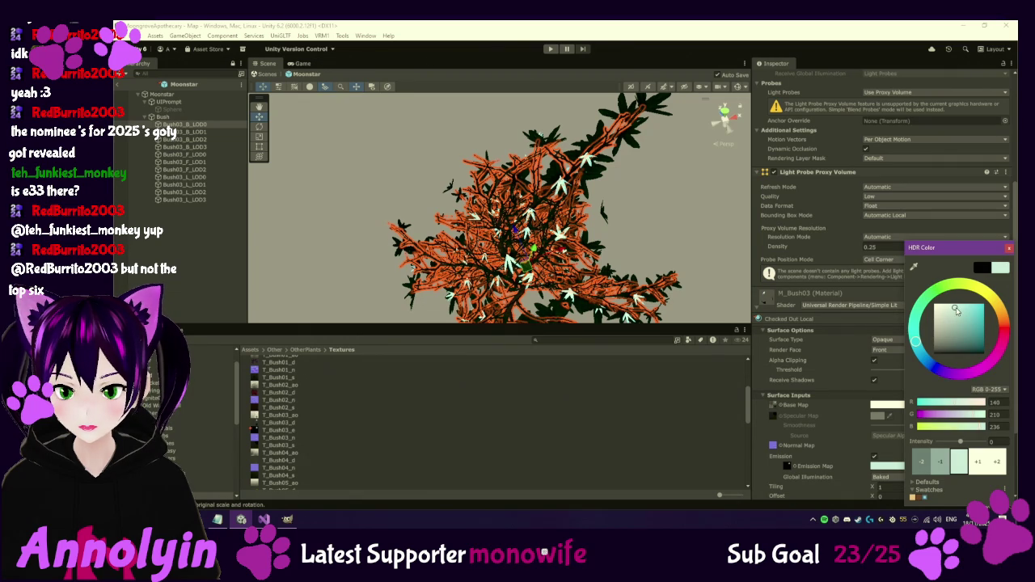
click(997, 462)
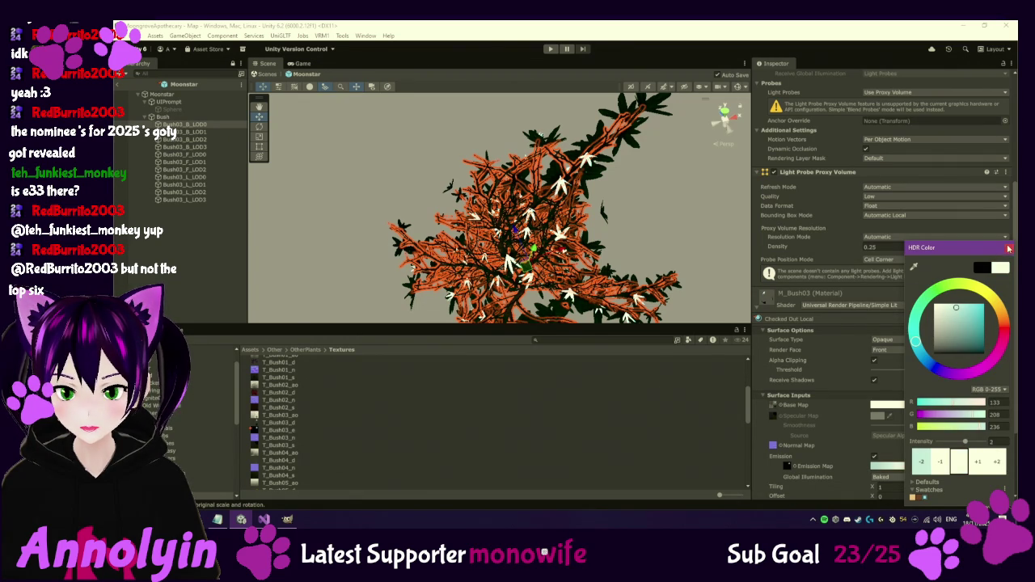
click(1008, 249)
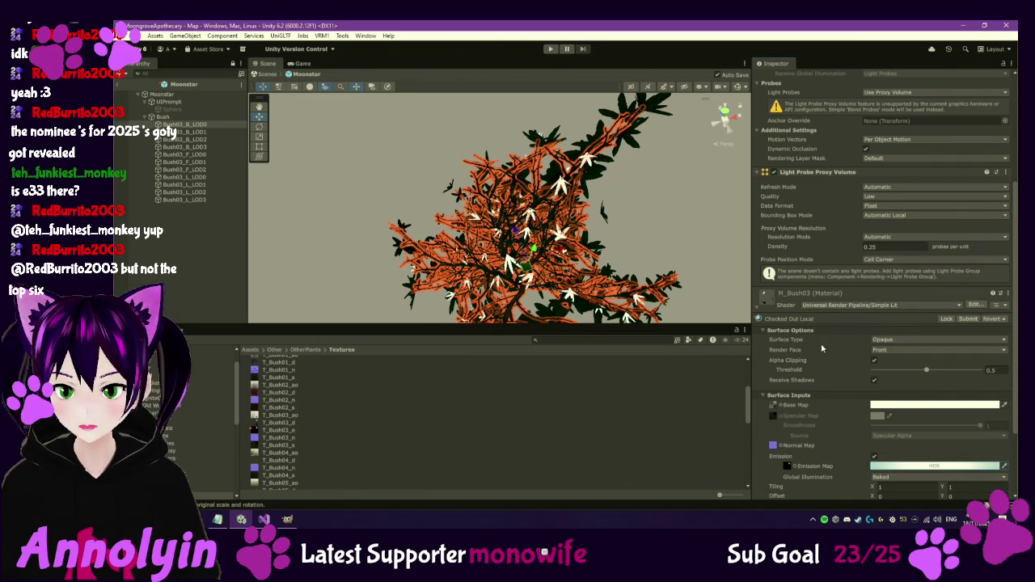
Select the Bush03_B LOD objects, then open Package Manager from the Packages folder's context menu.
scroll(822, 353, down, 1)
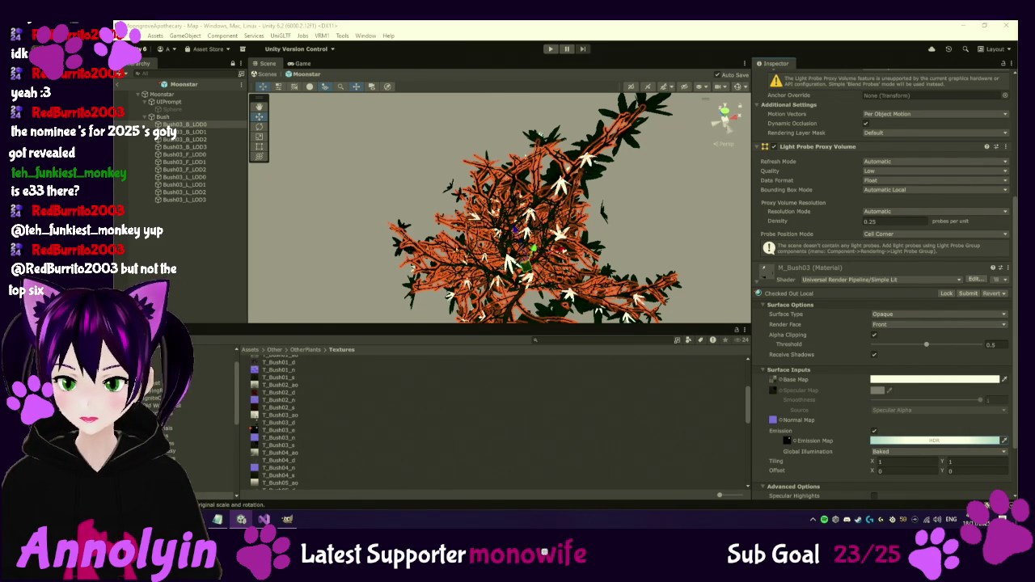
click(180, 132)
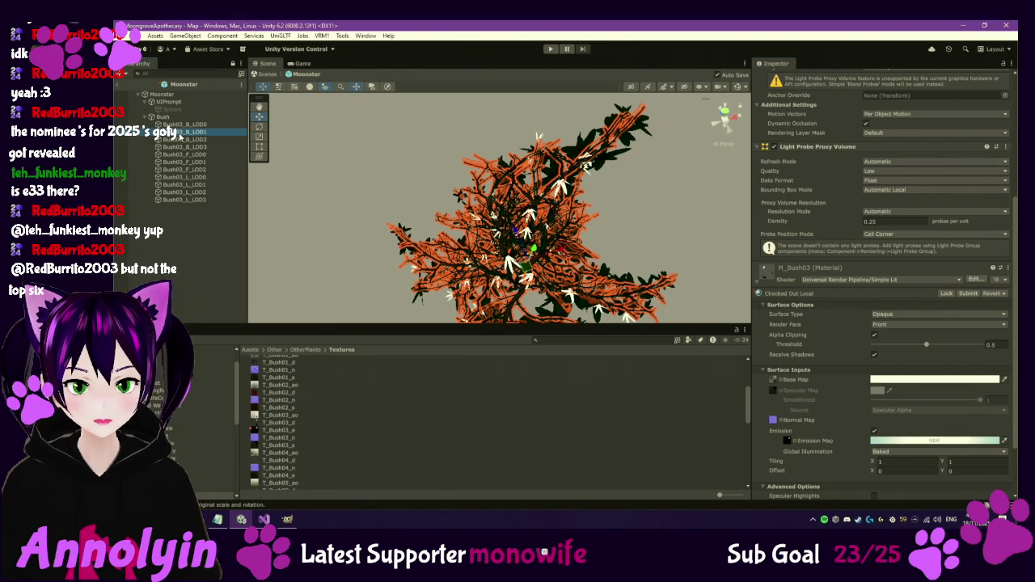
click(171, 123)
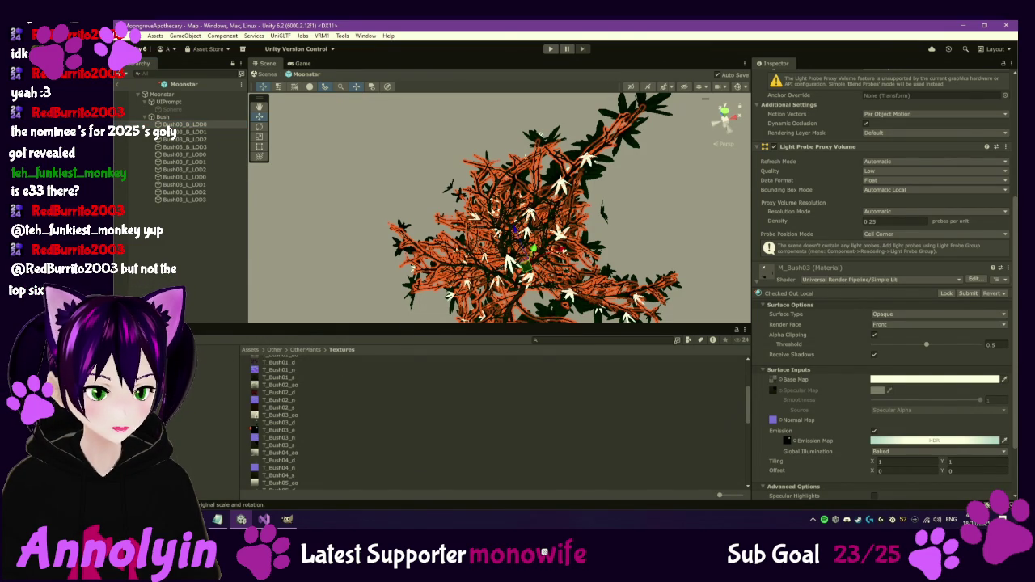
click(154, 371)
right_click(154, 370)
click(201, 192)
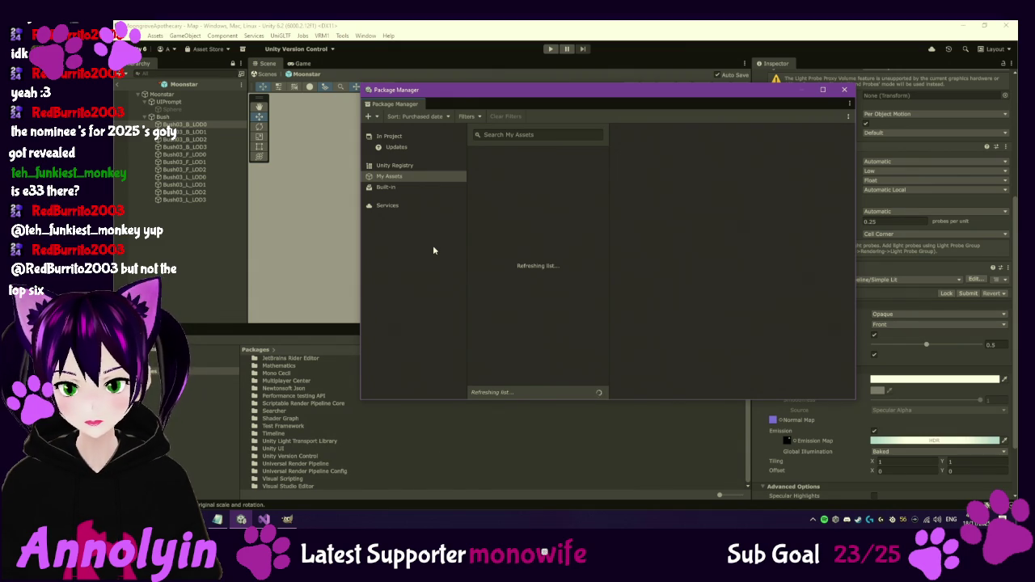
Search the Unity Registry for 'Pol' and install the Post Processing 3.5.1 package.
click(403, 168)
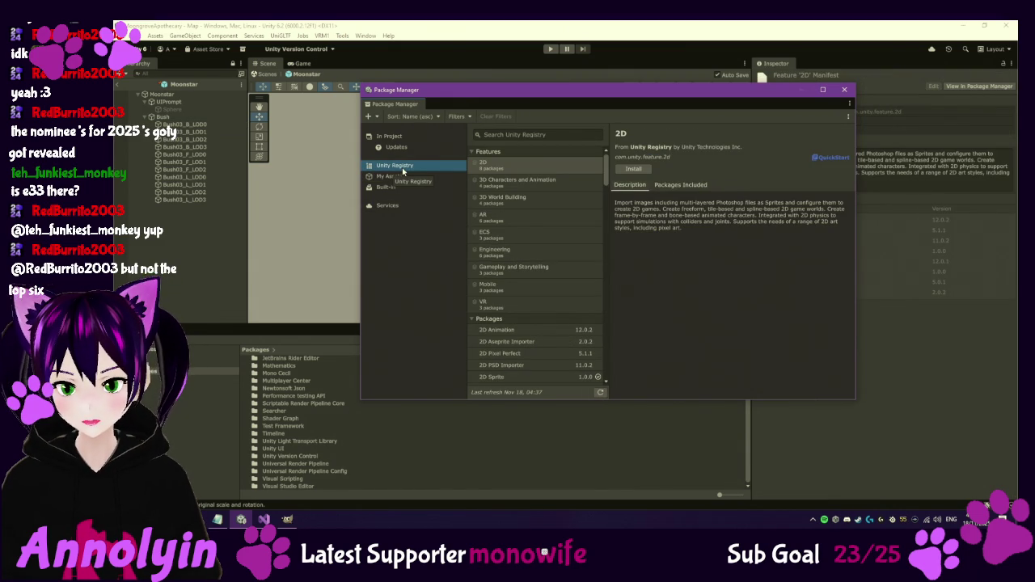
click(569, 135)
text(Pol)
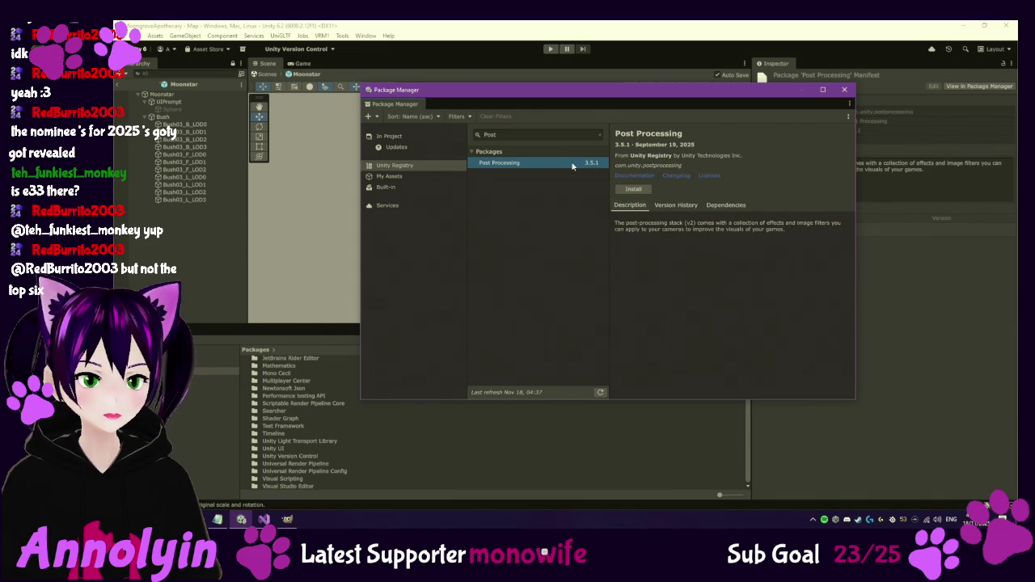
click(633, 190)
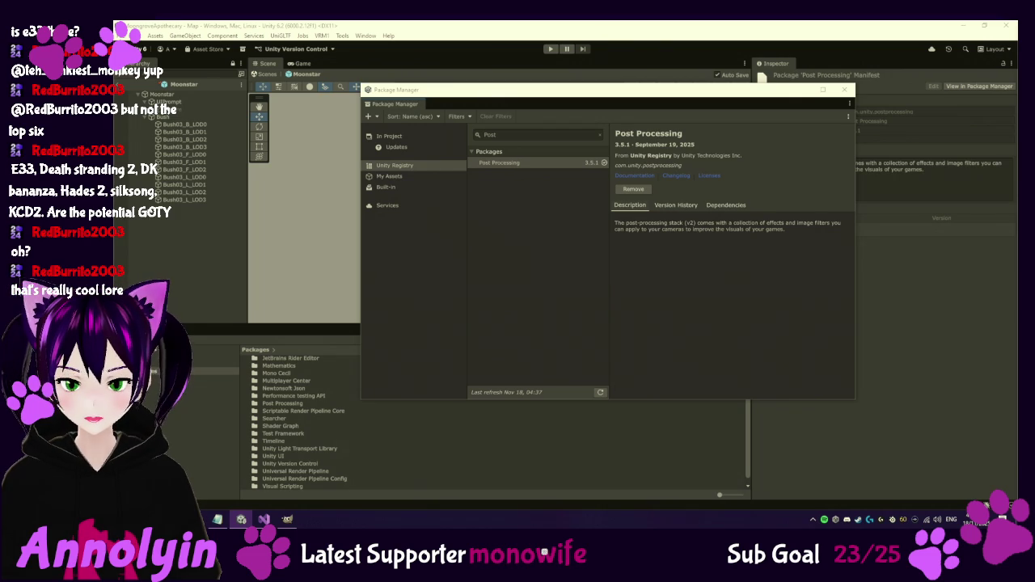
click(814, 186)
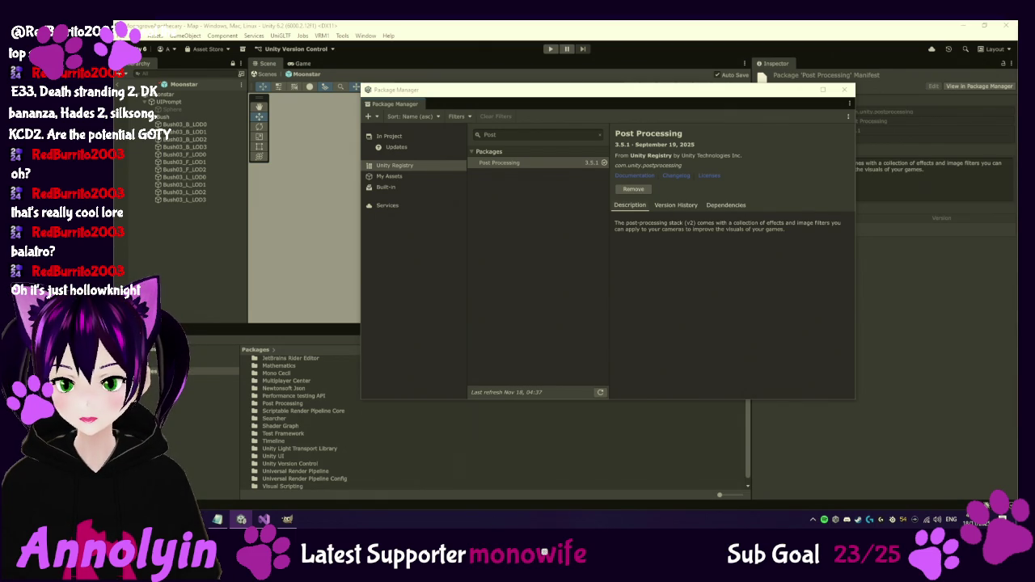
Close the Package Manager and exit the Moonstar prefab back to the Map scene.
click(845, 89)
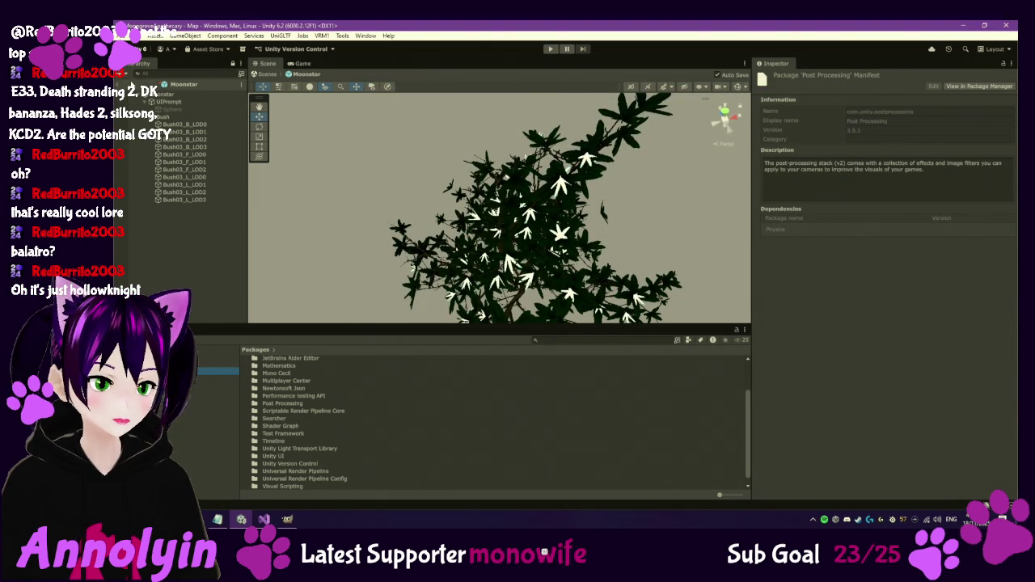
click(119, 84)
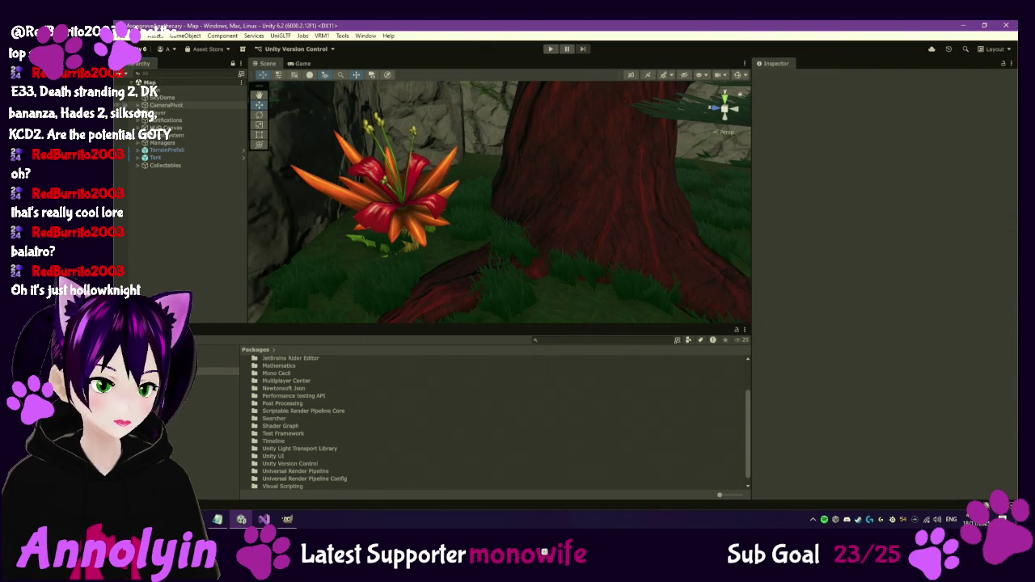
Select the Main Camera under Player and add a Post-process Layer component.
click(140, 112)
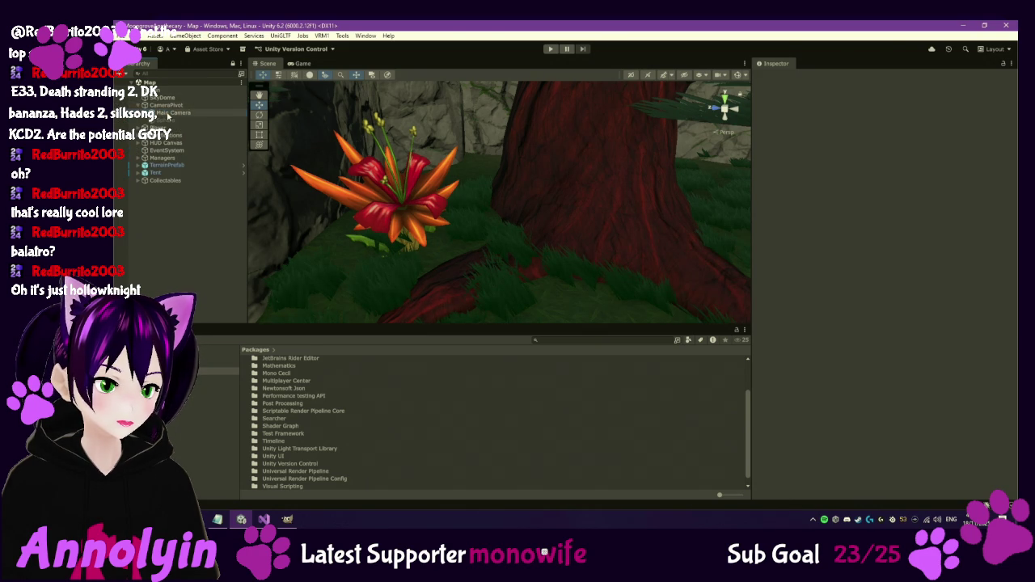
click(167, 114)
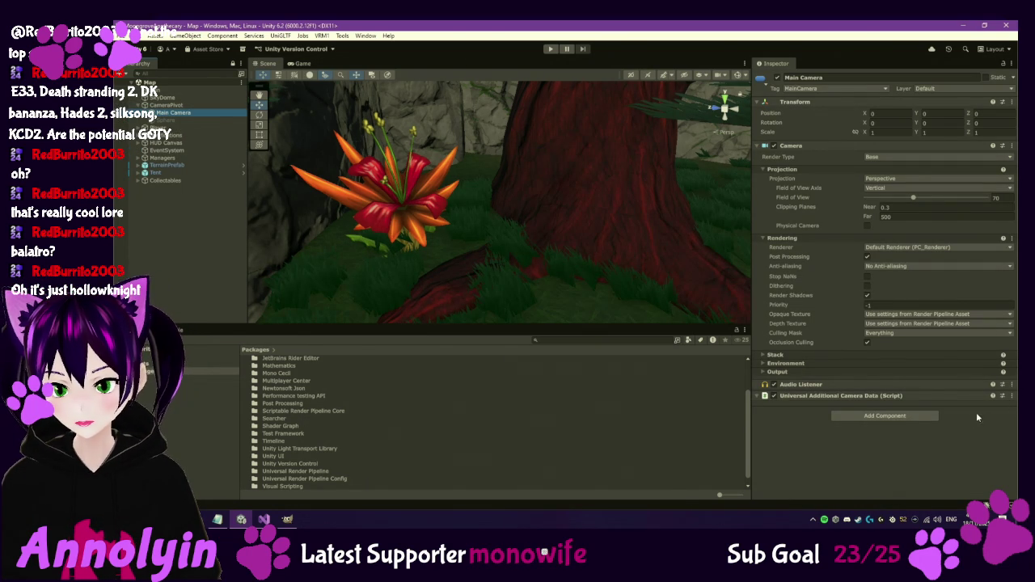
click(890, 419)
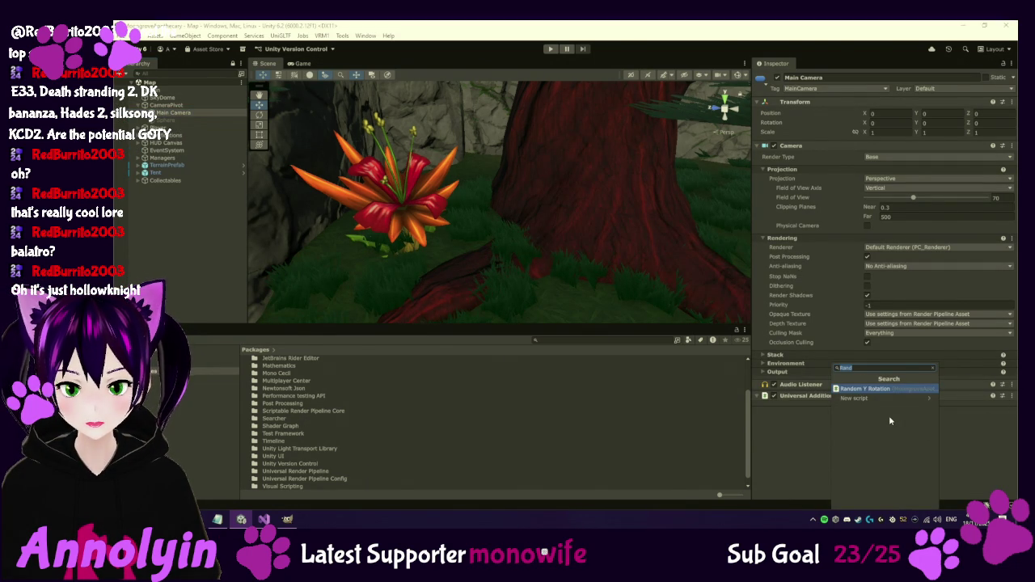
text(Pol)
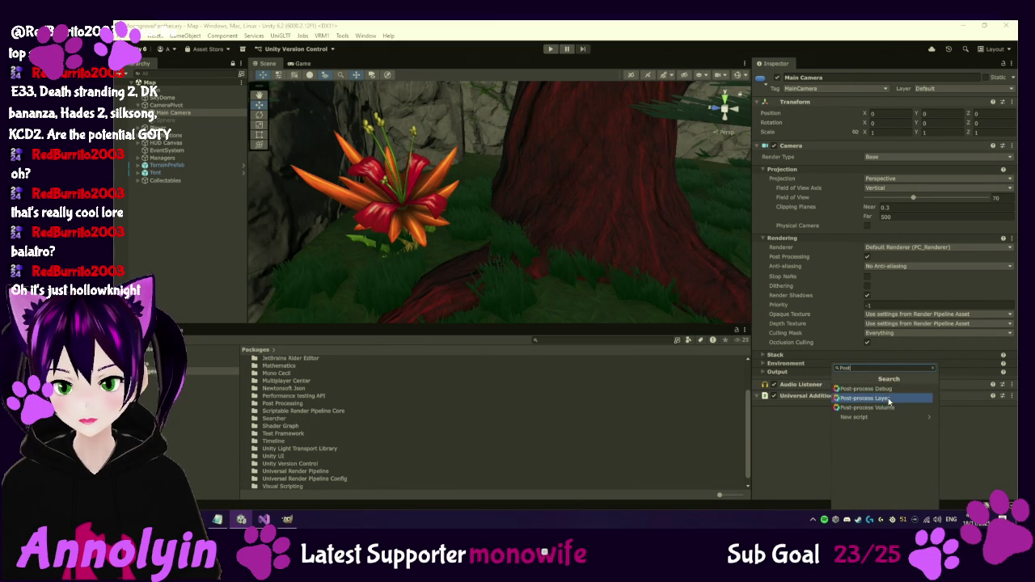
click(889, 399)
Choose Add Layer from the camera's Layer dropdown to reach Tags & Layers.
scroll(910, 397, down, 3)
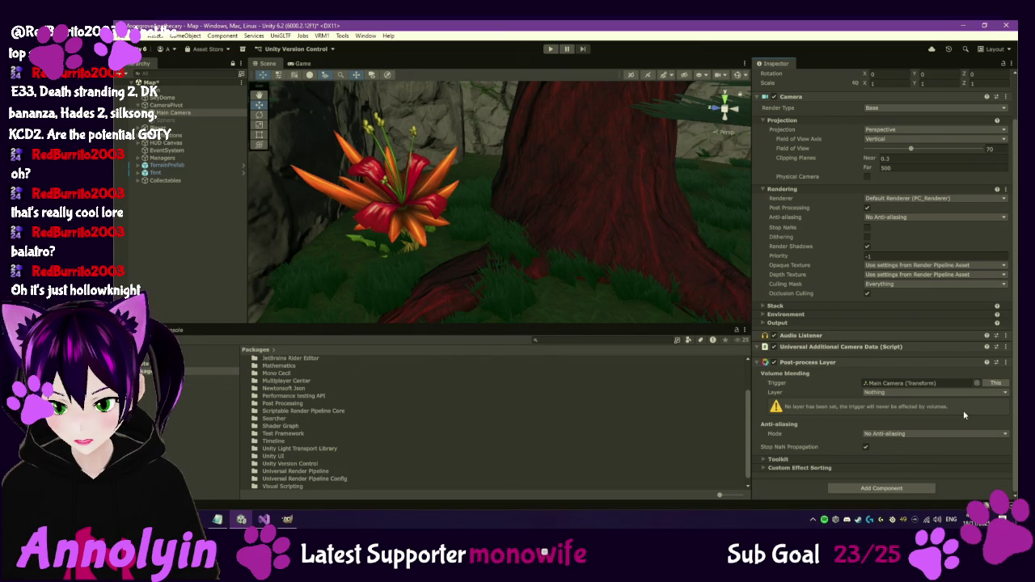
scroll(971, 94, up, 2)
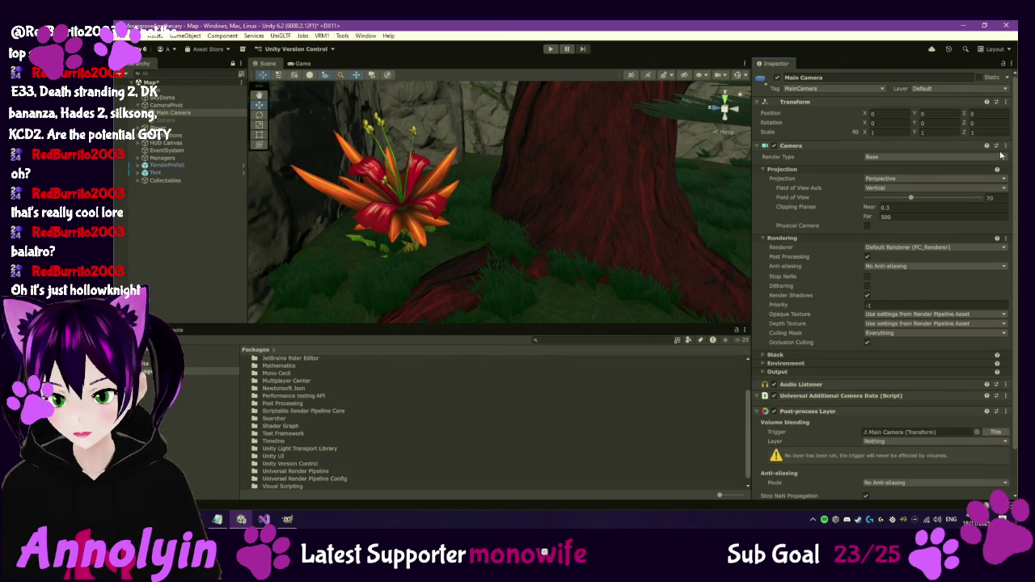
click(968, 89)
click(945, 165)
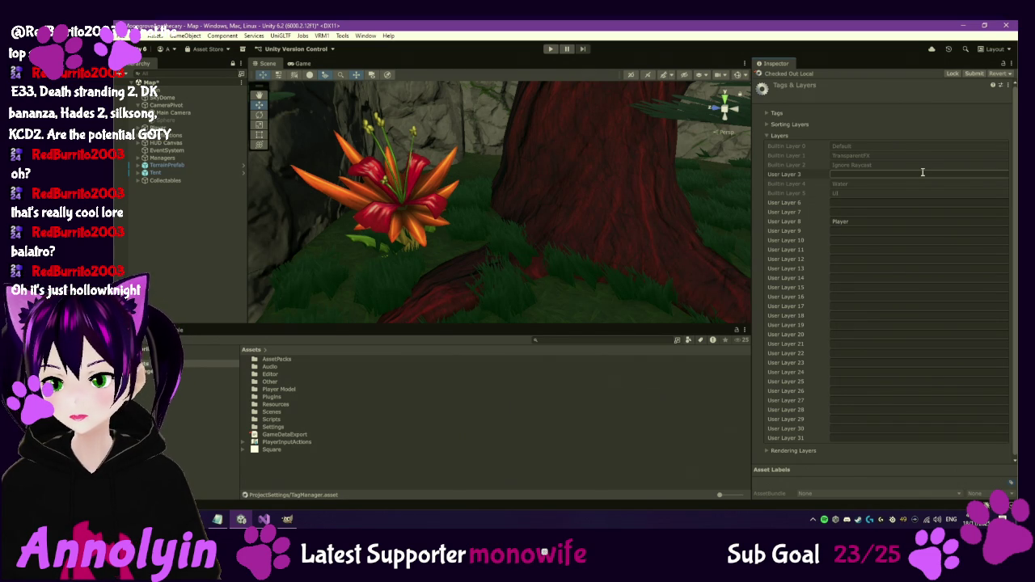
Name User Layer 6 'PostProcessing' and reselect the Main Camera.
click(872, 202)
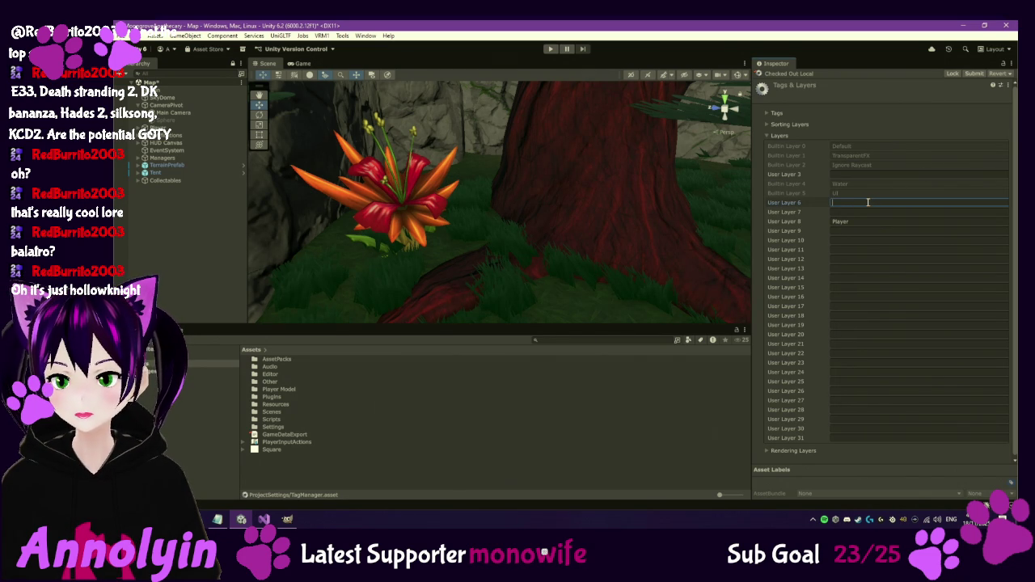
text(Post)
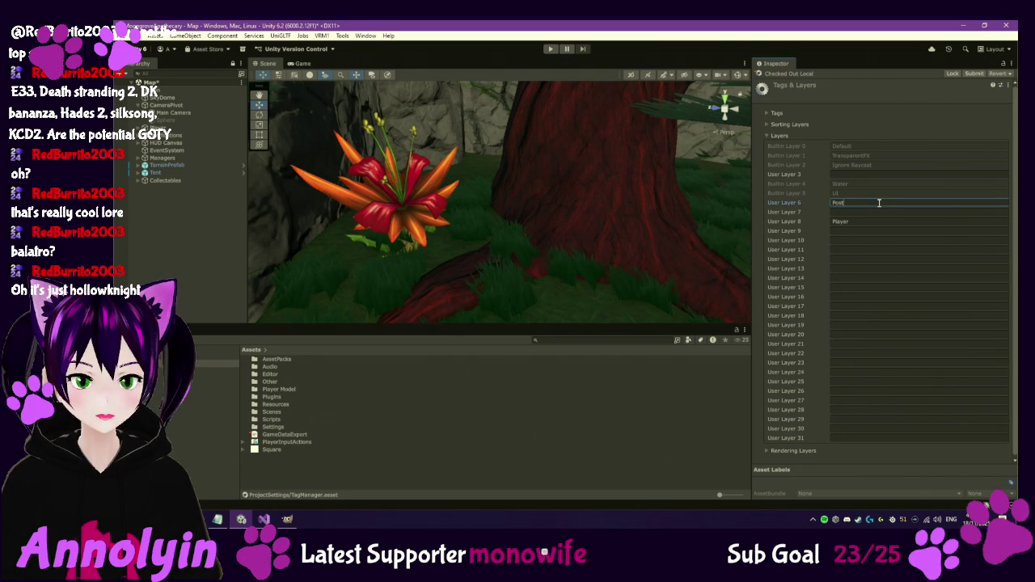
text(Processing)
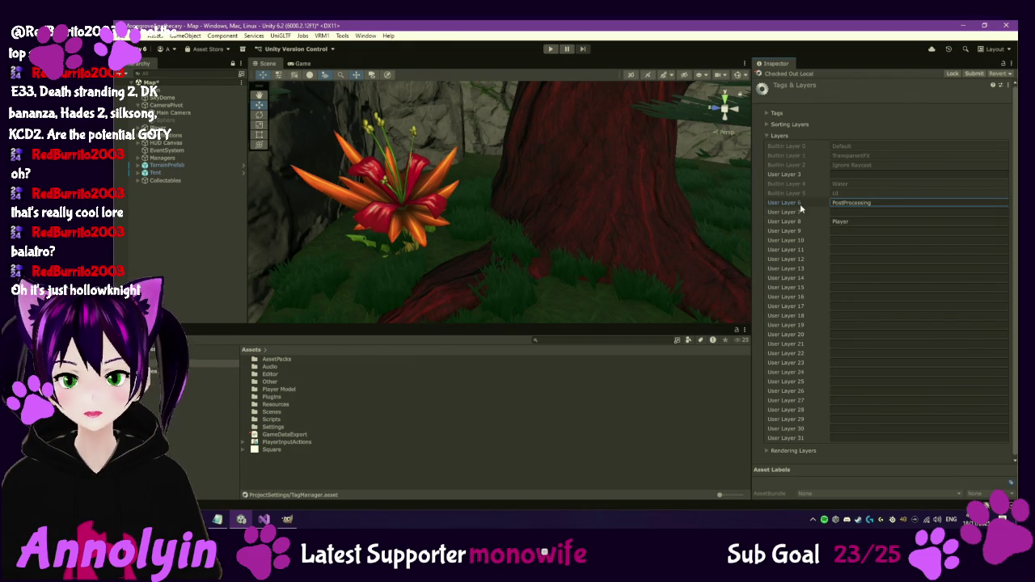
click(171, 114)
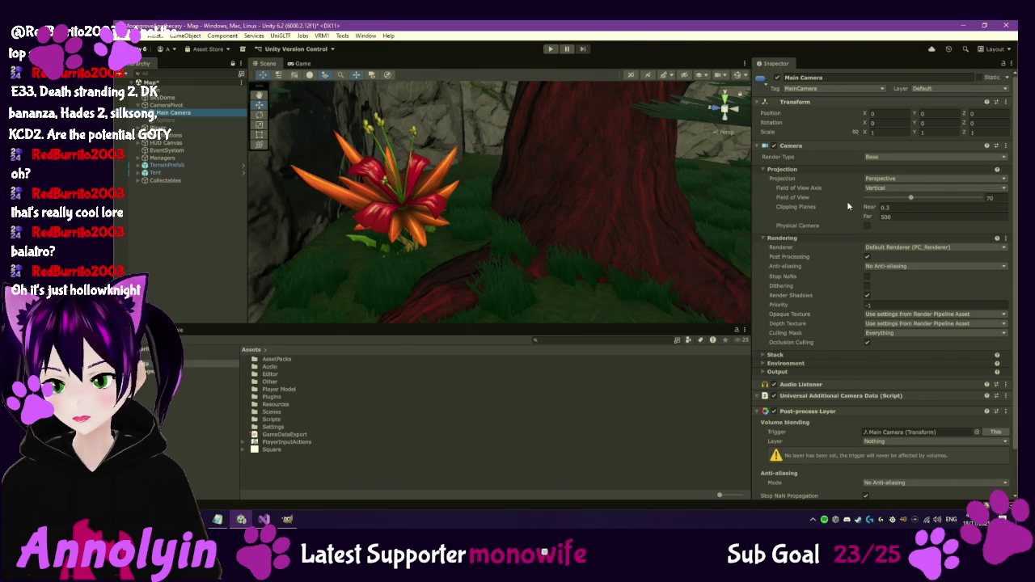
Change the Main Camera's layer from Default to PostProcessing.
click(930, 88)
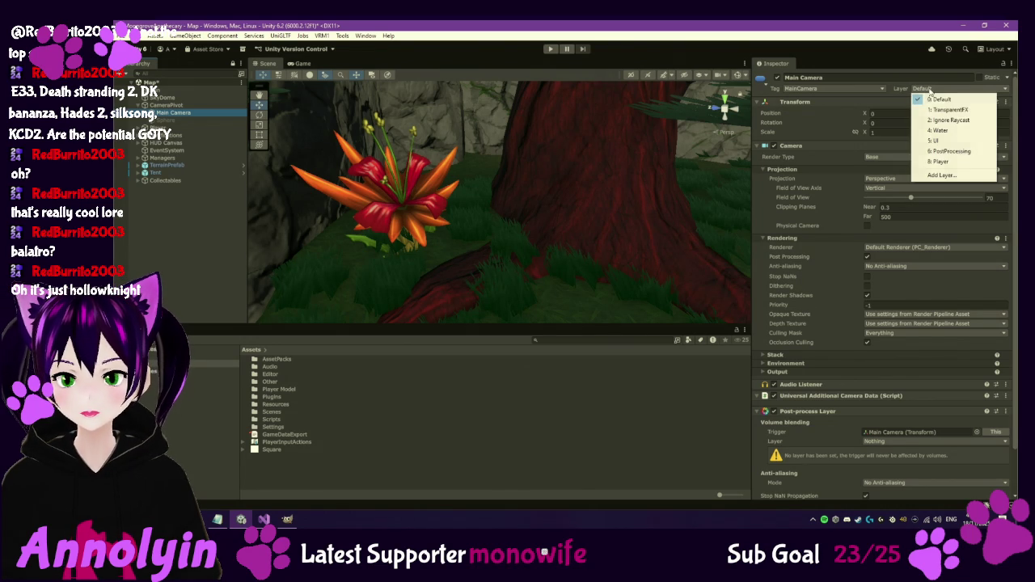
click(952, 152)
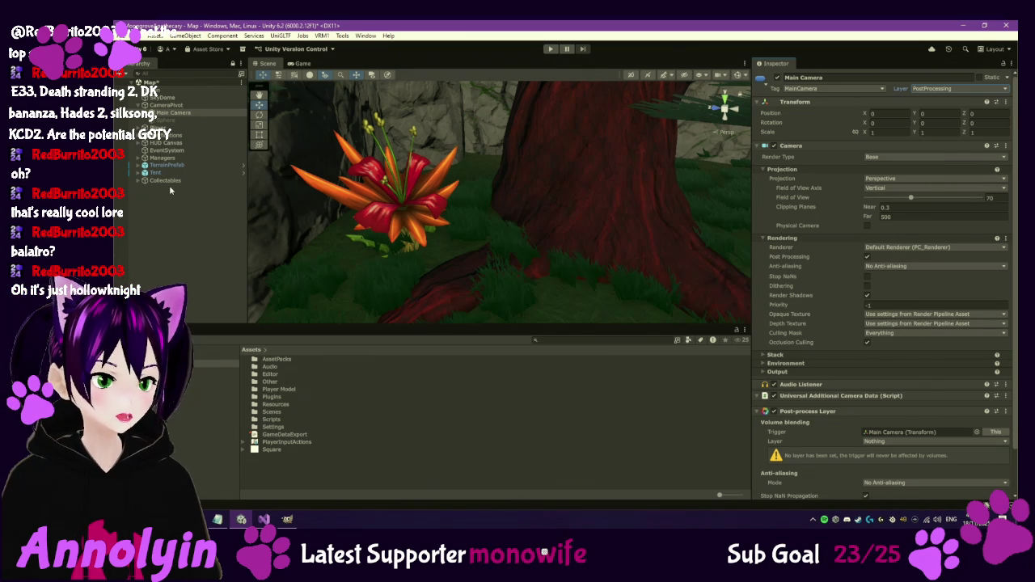
right_click(179, 105)
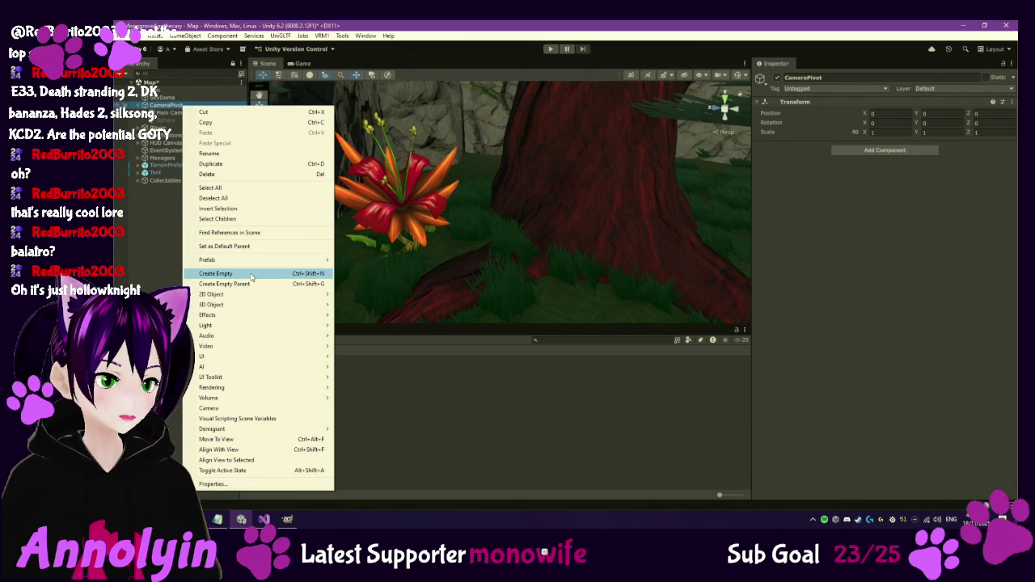
Add a global Post-process Volume with its default name and a new Post-process Volume Profile.
mouse_move(253, 306)
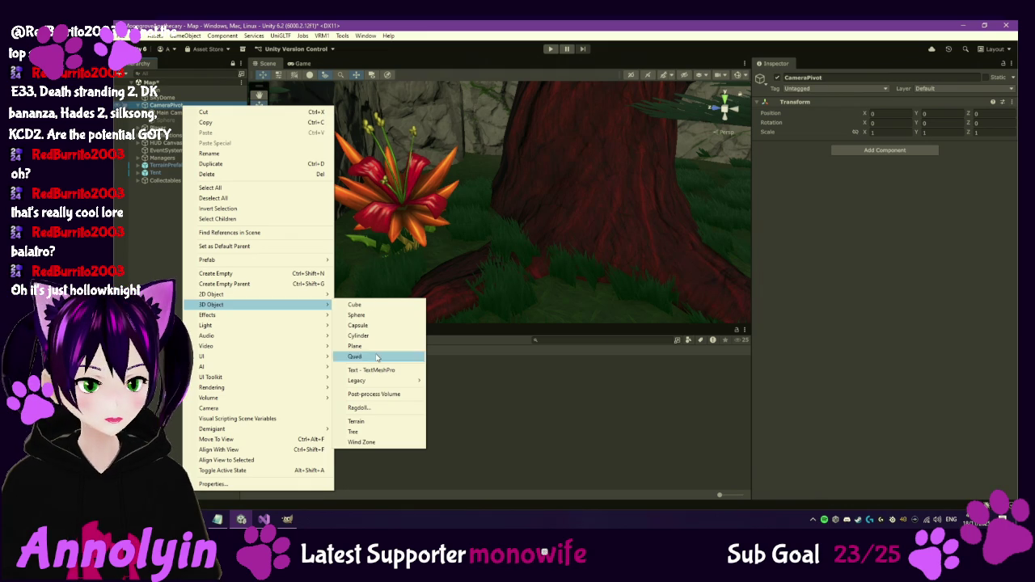
click(374, 394)
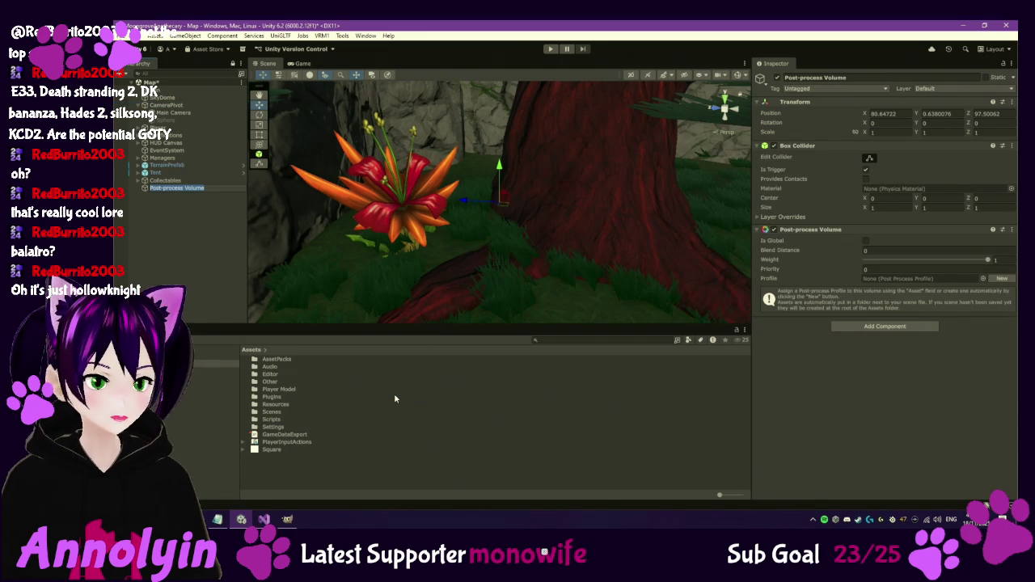
key(Return)
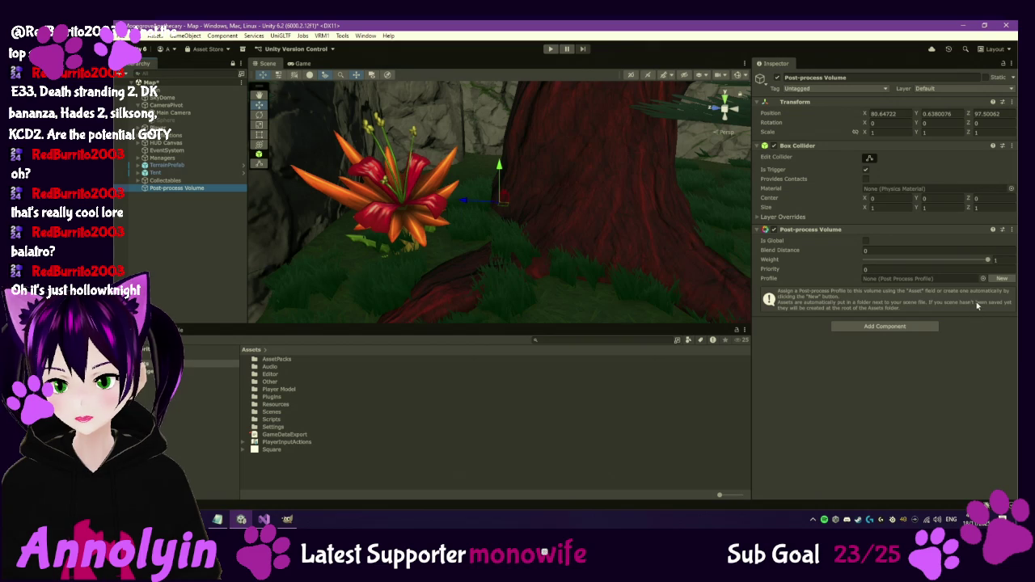
click(867, 241)
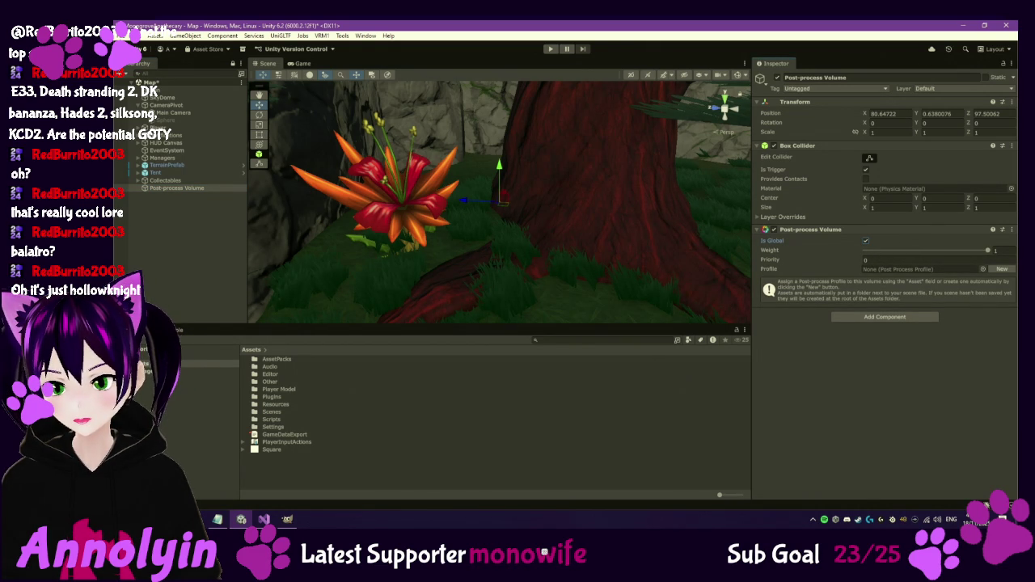
click(1003, 269)
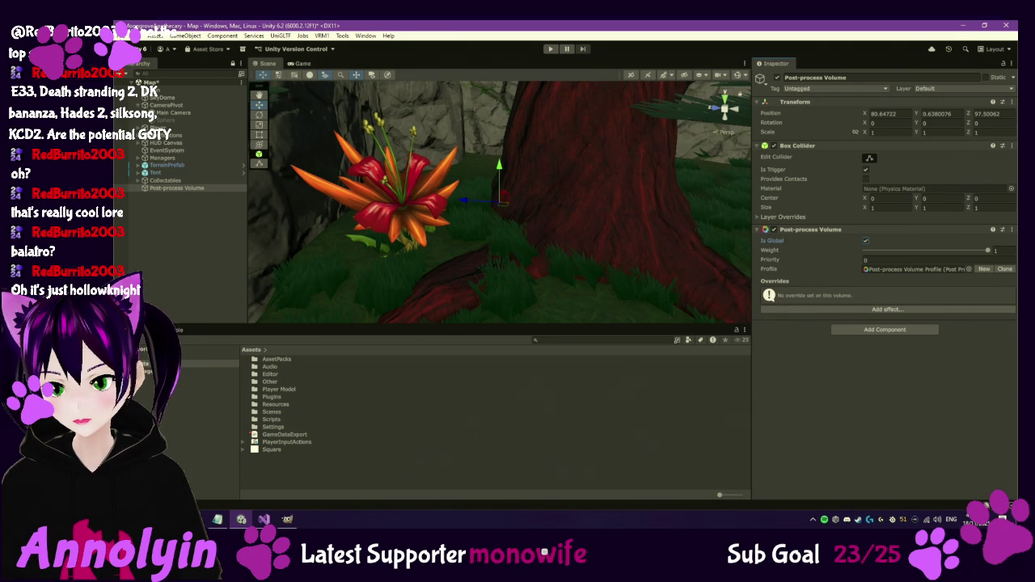
click(905, 309)
Add a Bloom override, enable all its settings, set Intensity to 7, and screenshot them.
mouse_move(922, 315)
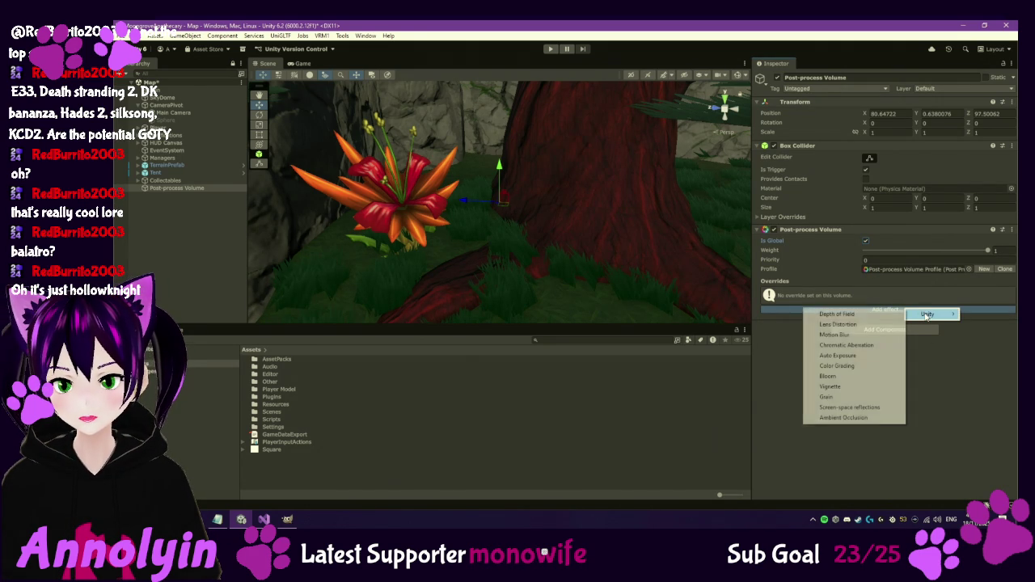
click(863, 376)
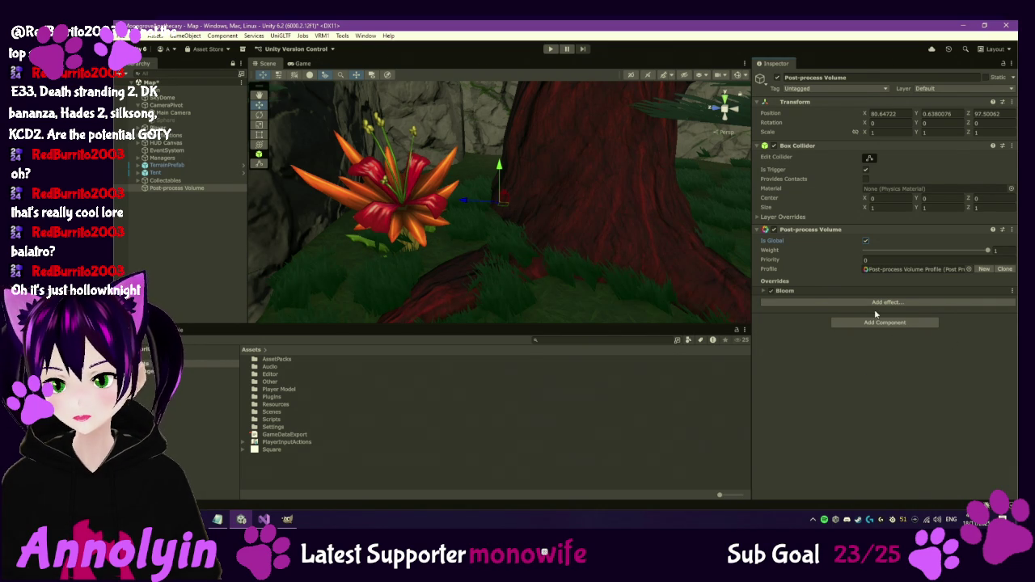
click(764, 291)
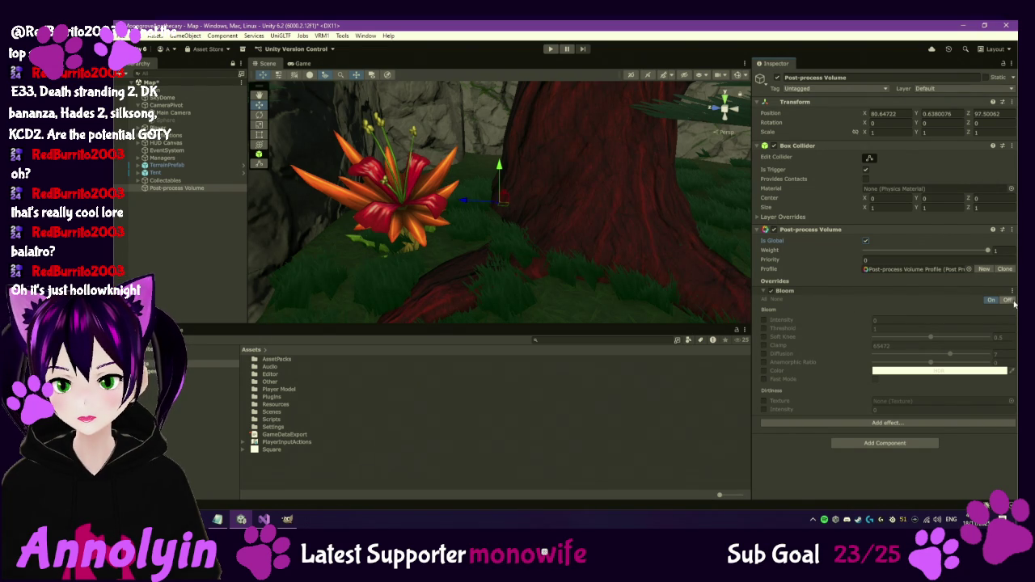
click(765, 300)
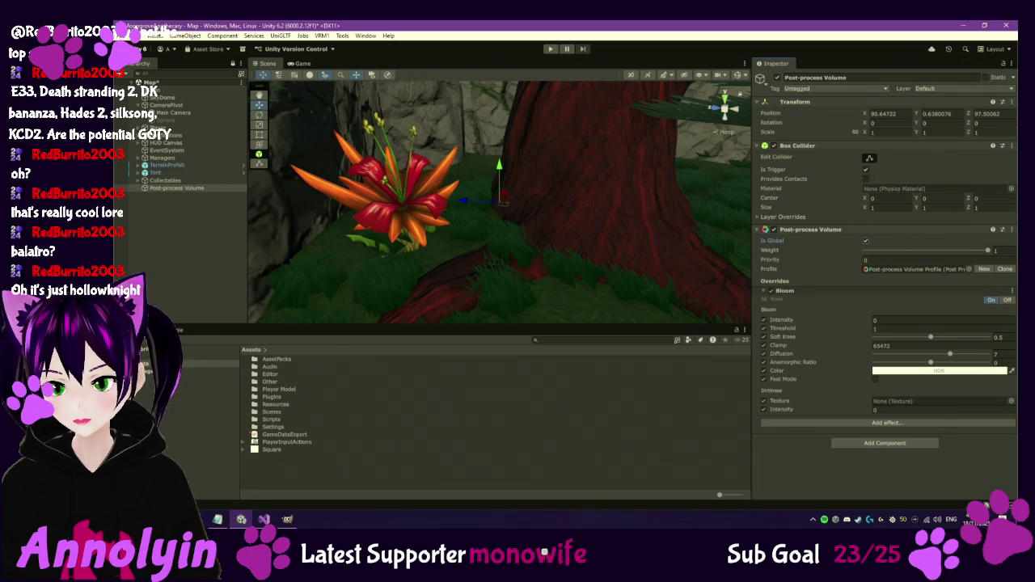
click(886, 321)
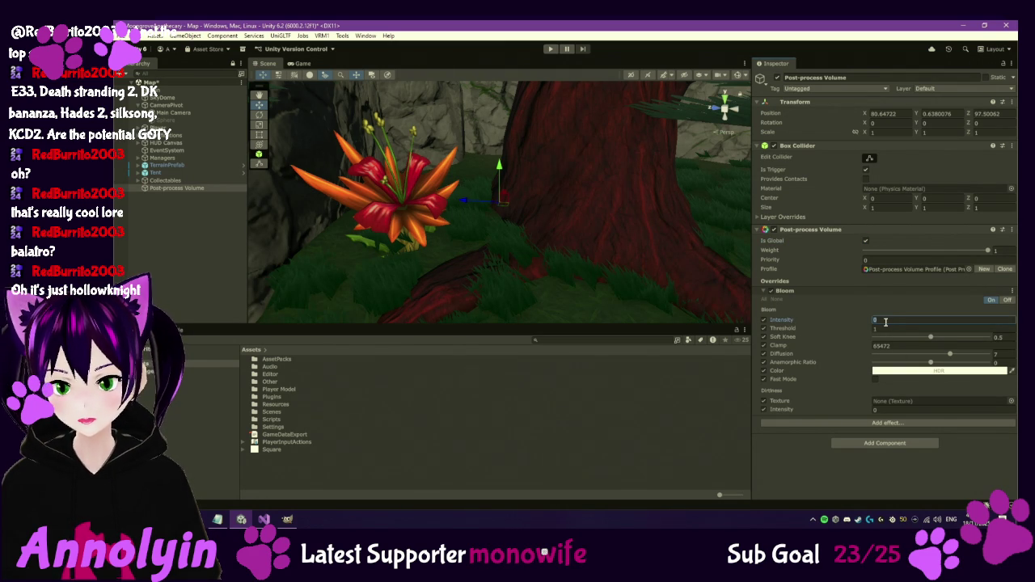
text(27)
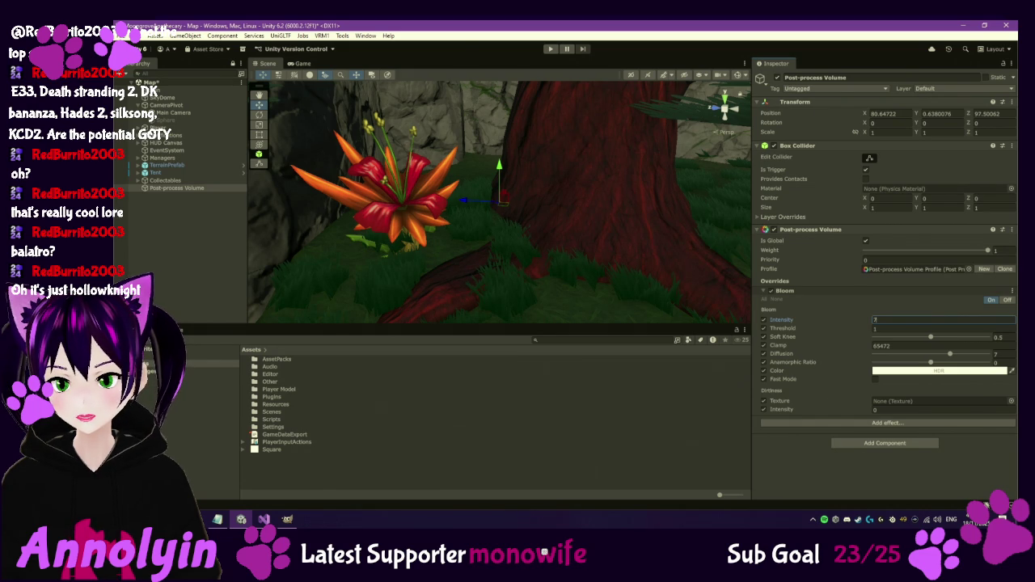
key(super+shift+s)
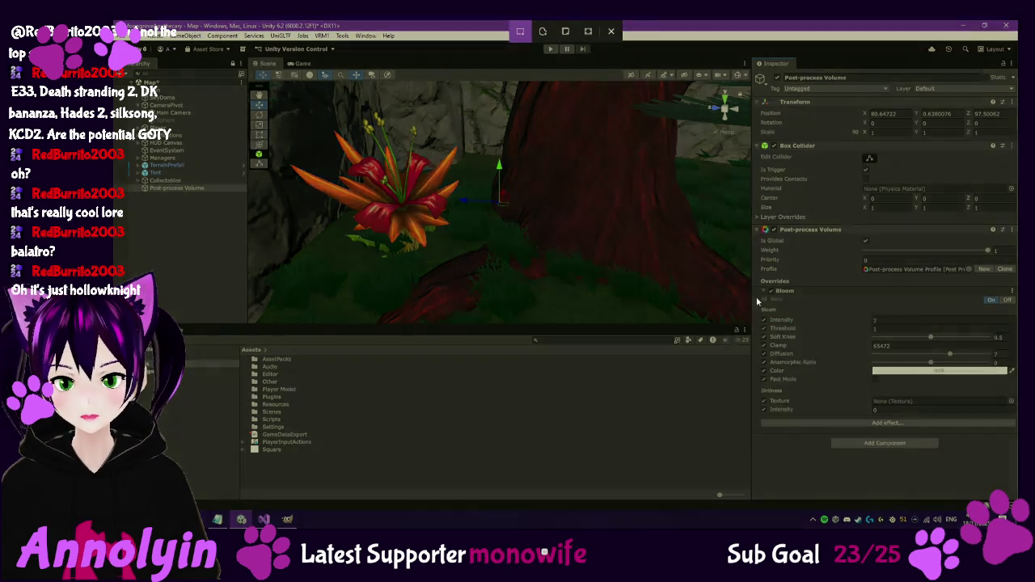
drag(753, 279, 1015, 459)
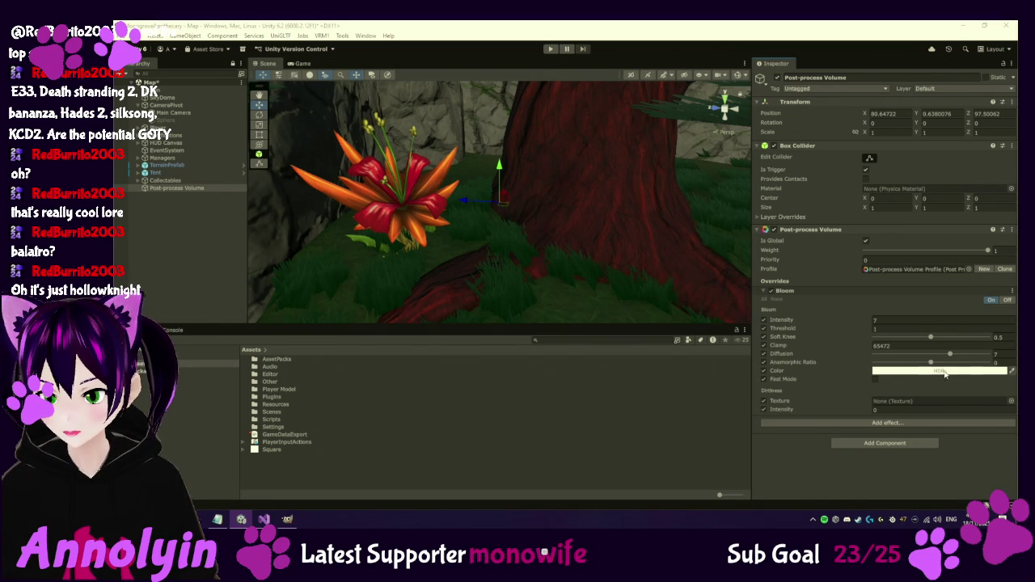
Reduce Bloom Diffusion to 2, deselect the volume, and open the Scripts folder.
drag(950, 356, 908, 356)
click(1000, 354)
text(3)
text(2)
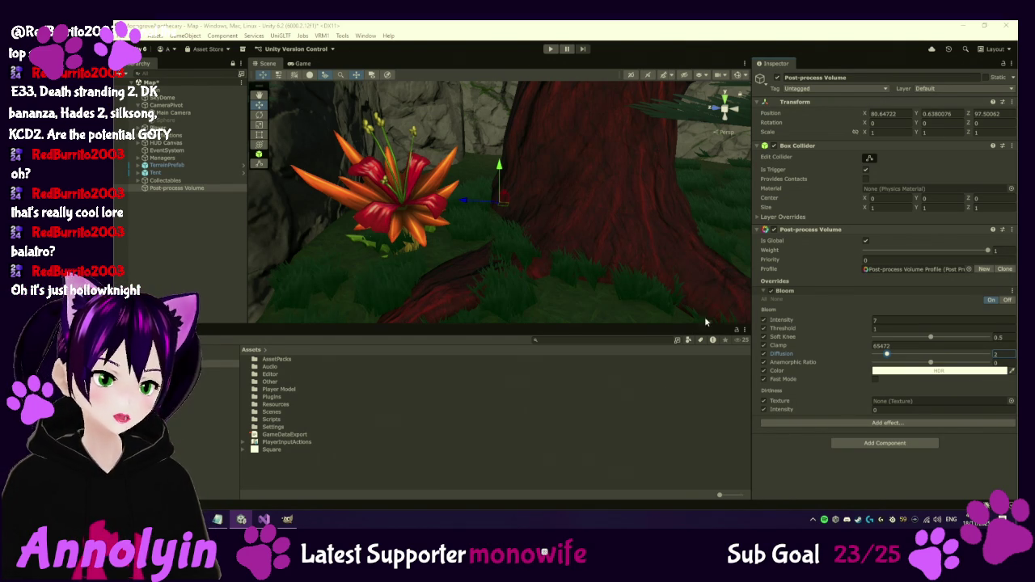
click(273, 421)
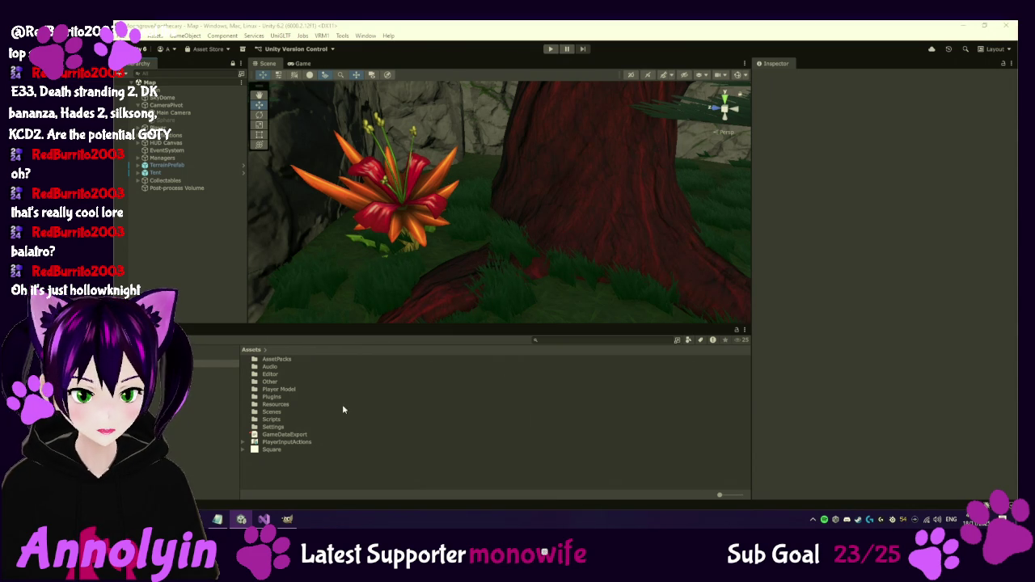
double_click(274, 419)
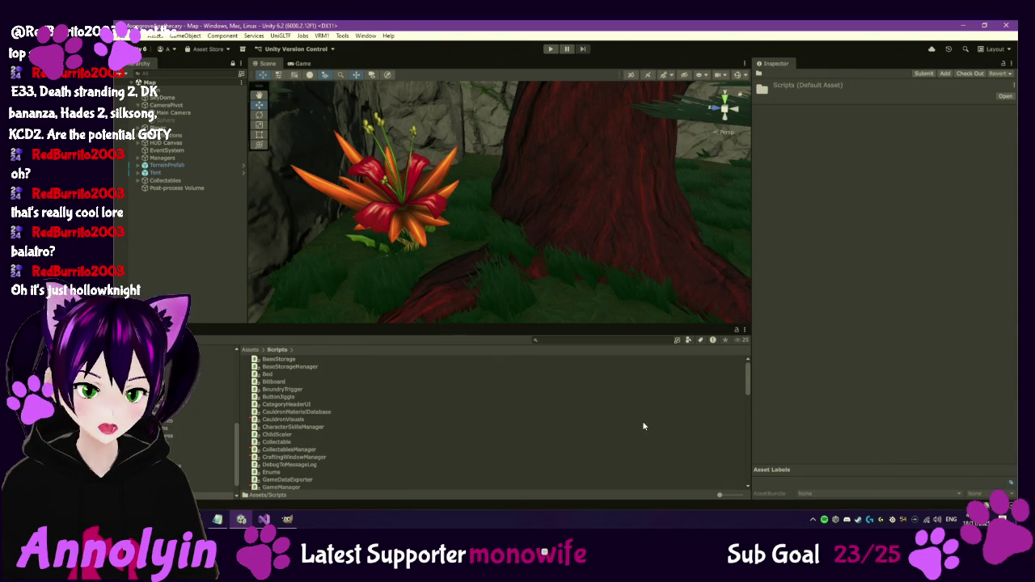
Create a MonoBehaviour script named CollectableGlow in Scripts and open it for editing.
right_click(584, 436)
mouse_move(654, 180)
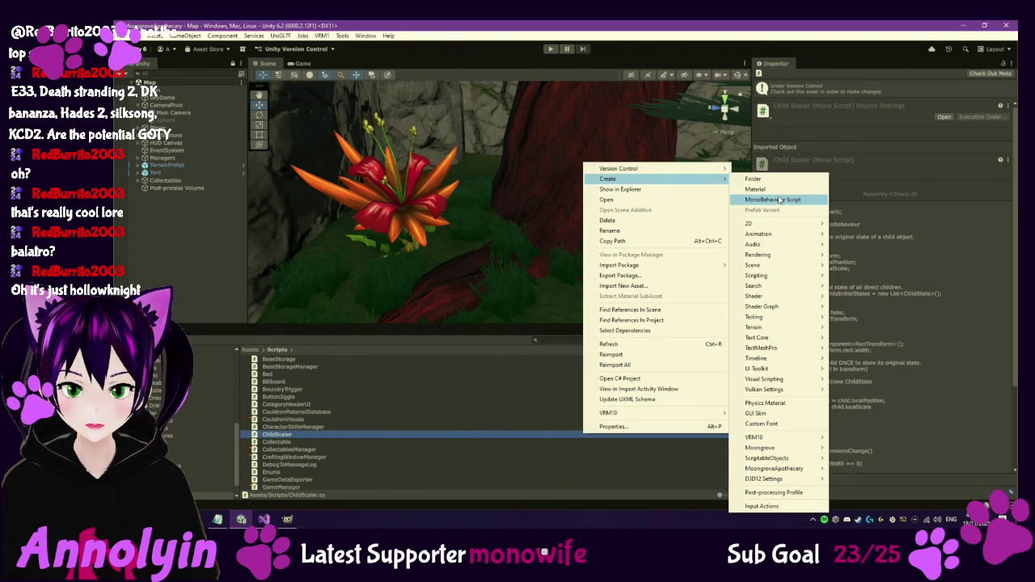
click(778, 200)
text(Collectable)
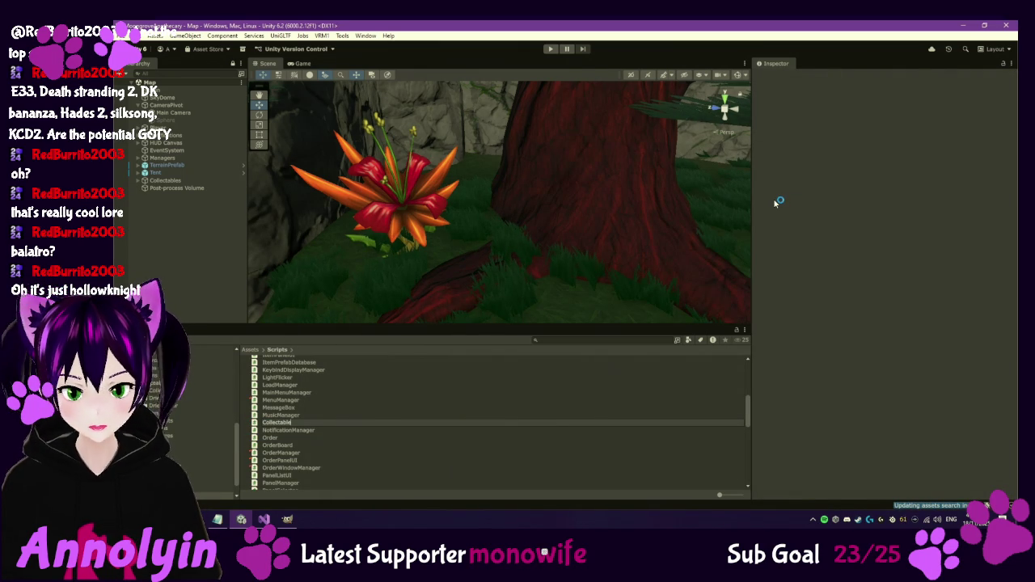
text(Glow)
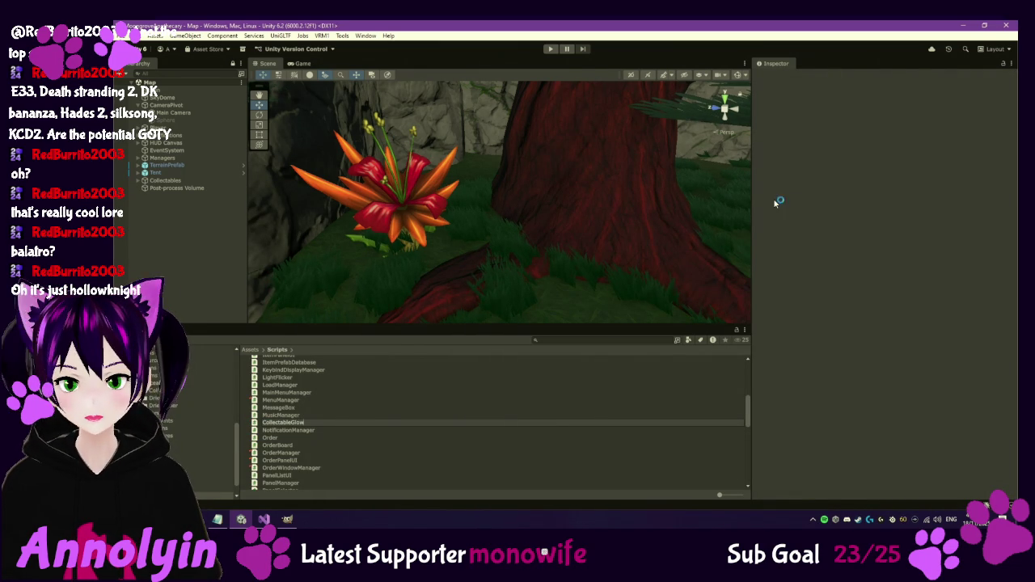
key(Return)
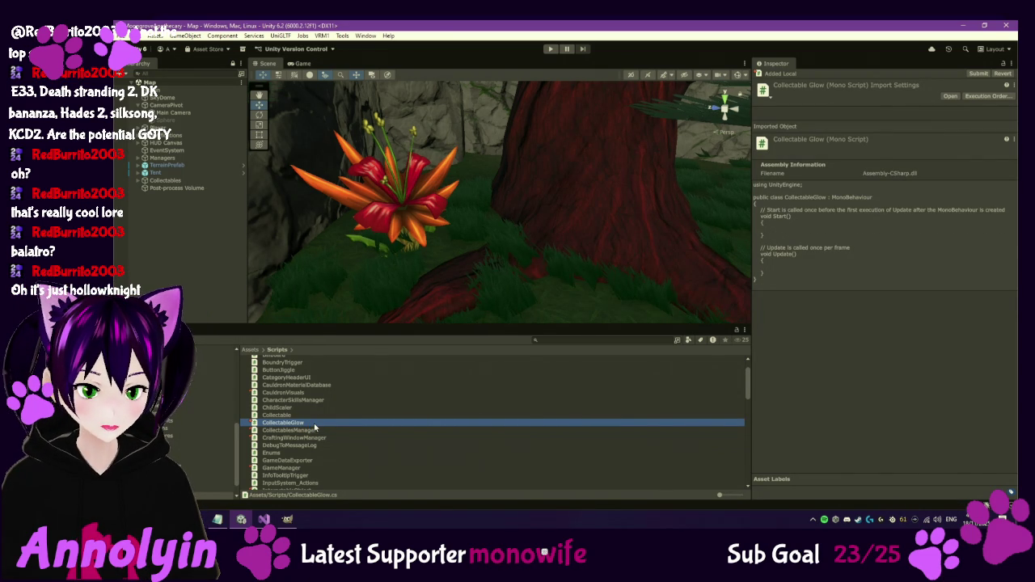
double_click(315, 424)
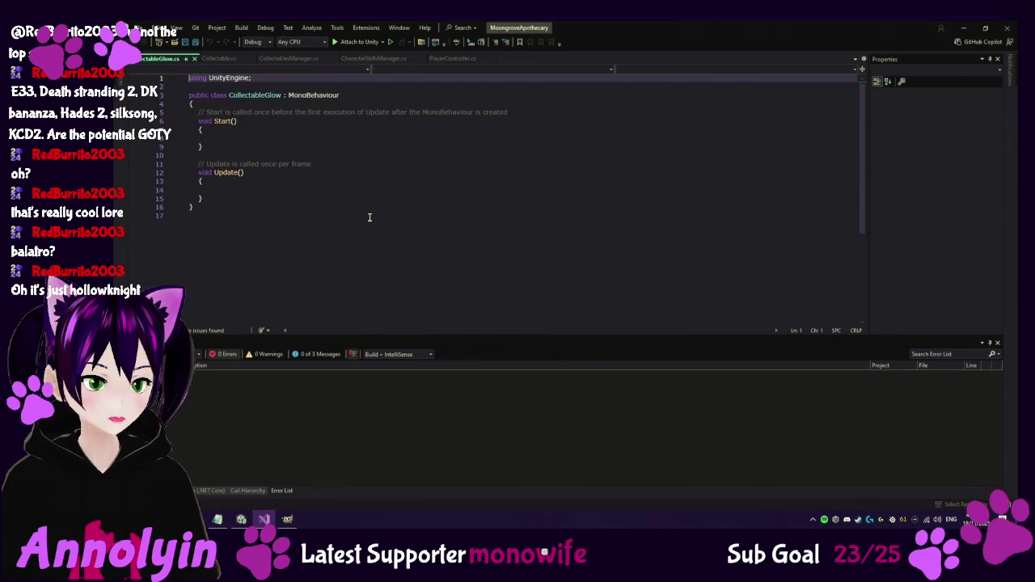
Overwrite the CollectableGlow template with the prepared day/night emission code and save it.
key(ctrl+a)
key(ctrl+v)
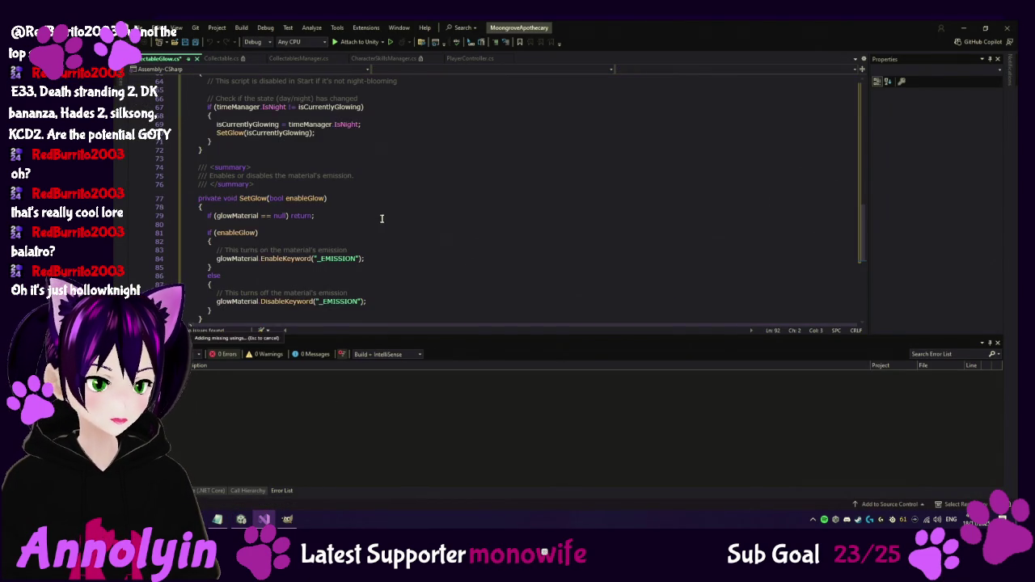
scroll(427, 222, up, 15)
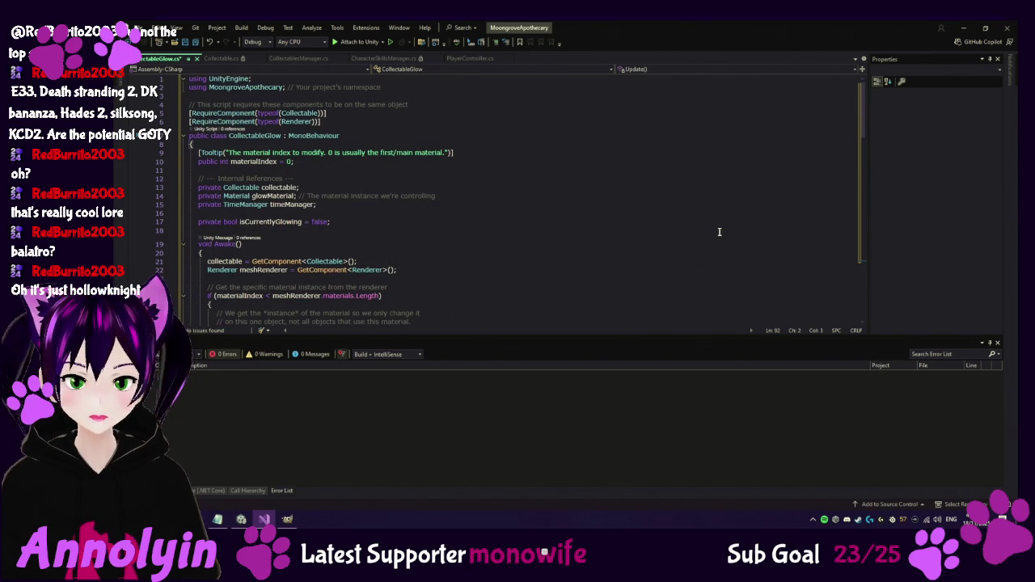
key(ctrl+s)
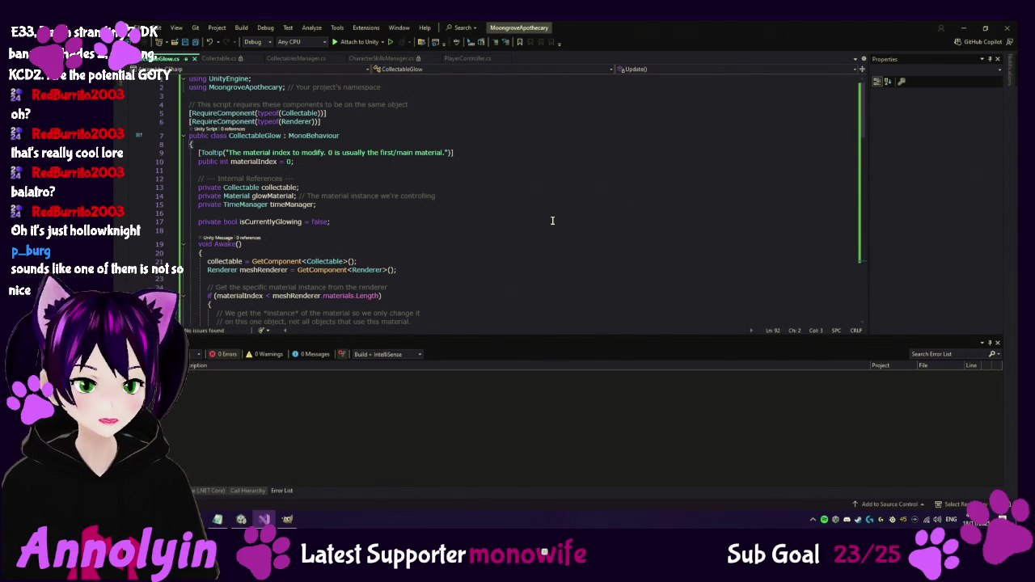
scroll(743, 224, down, 2)
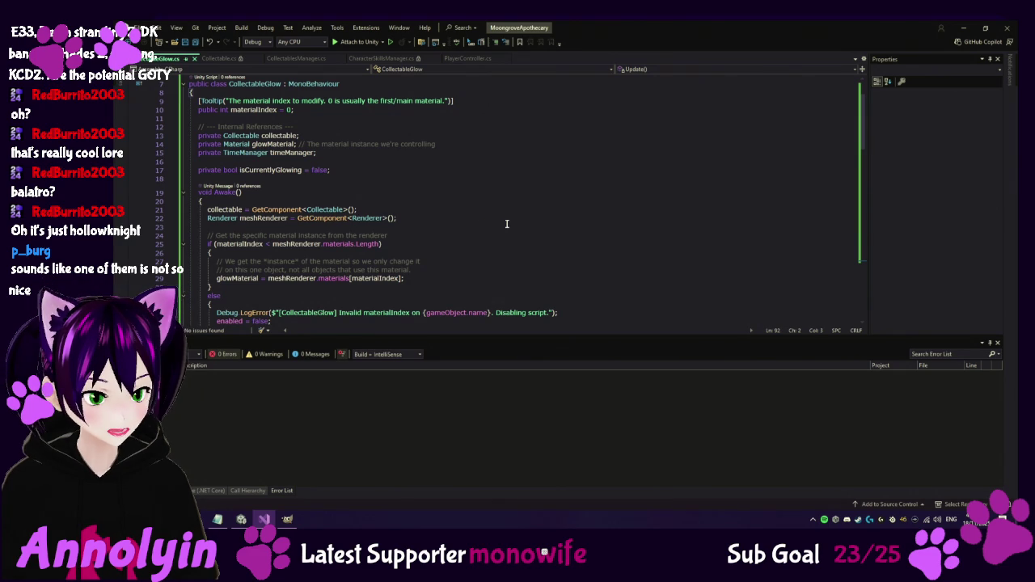
scroll(543, 235, down, 2)
scroll(616, 235, down, 2)
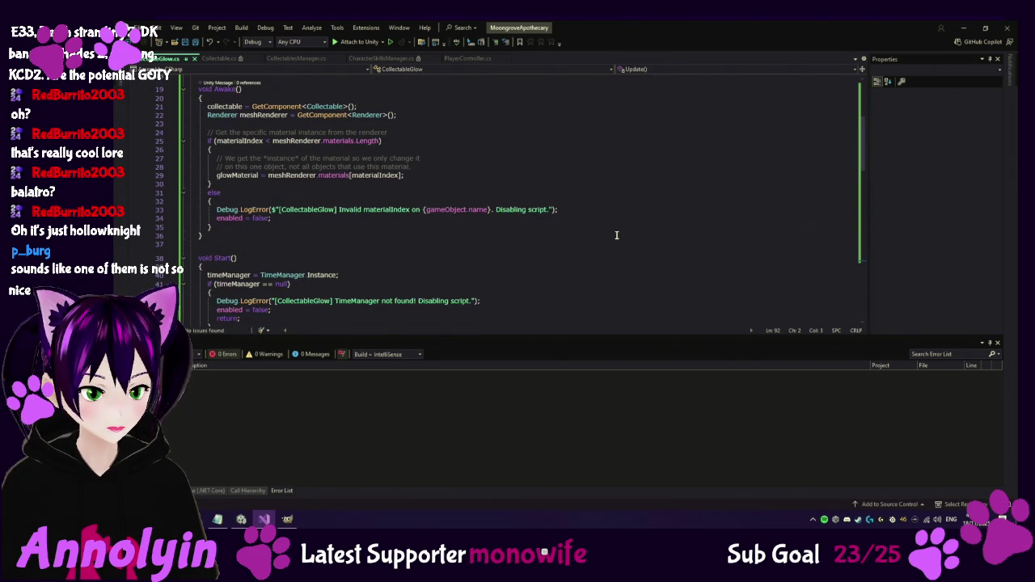
scroll(617, 235, down, 1)
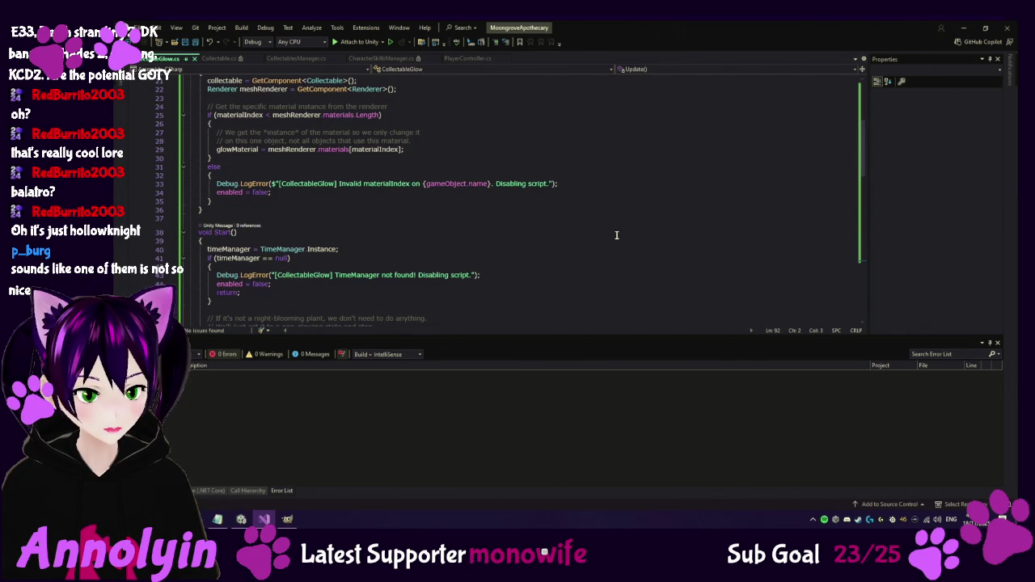
scroll(616, 236, down, 1)
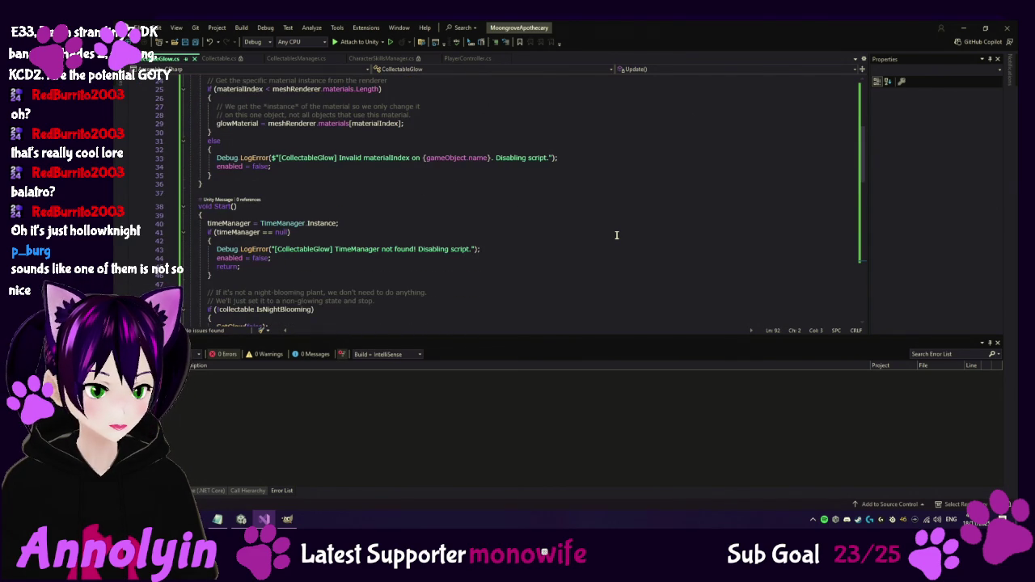
scroll(616, 235, down, 2)
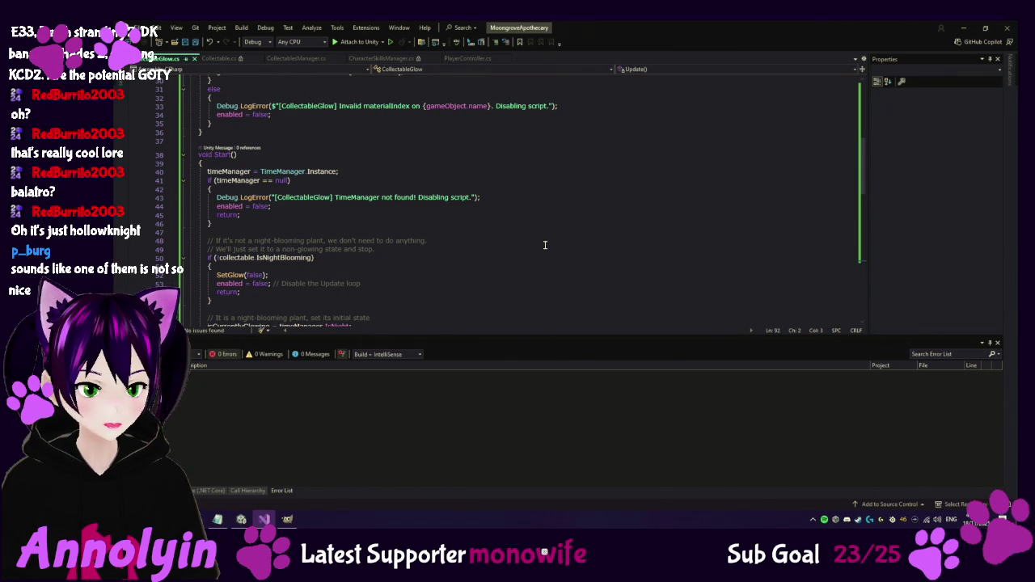
scroll(546, 245, down, 2)
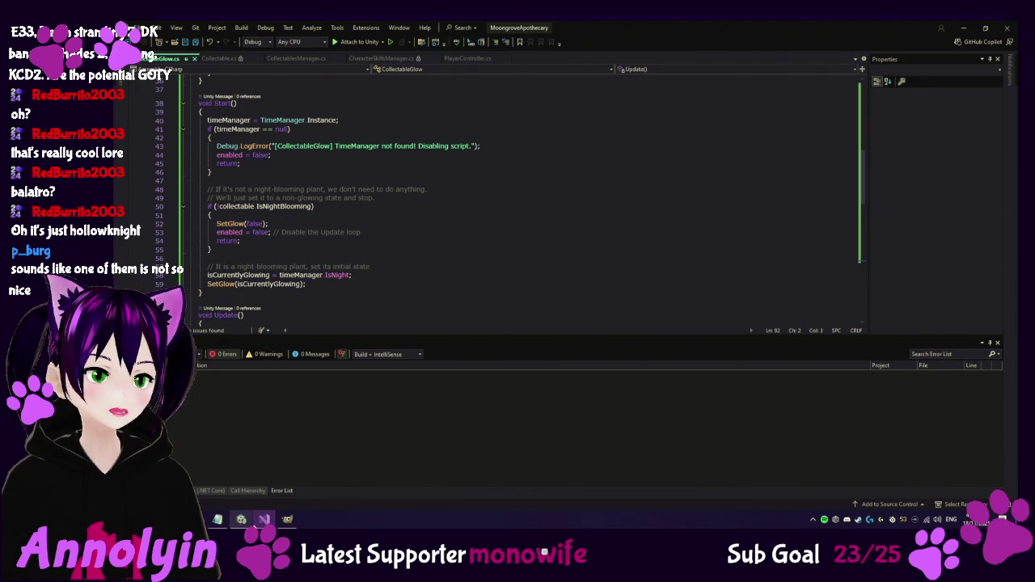
Return to Unity so CollectableGlow compiles, then open the Collectables prefab folder.
click(241, 519)
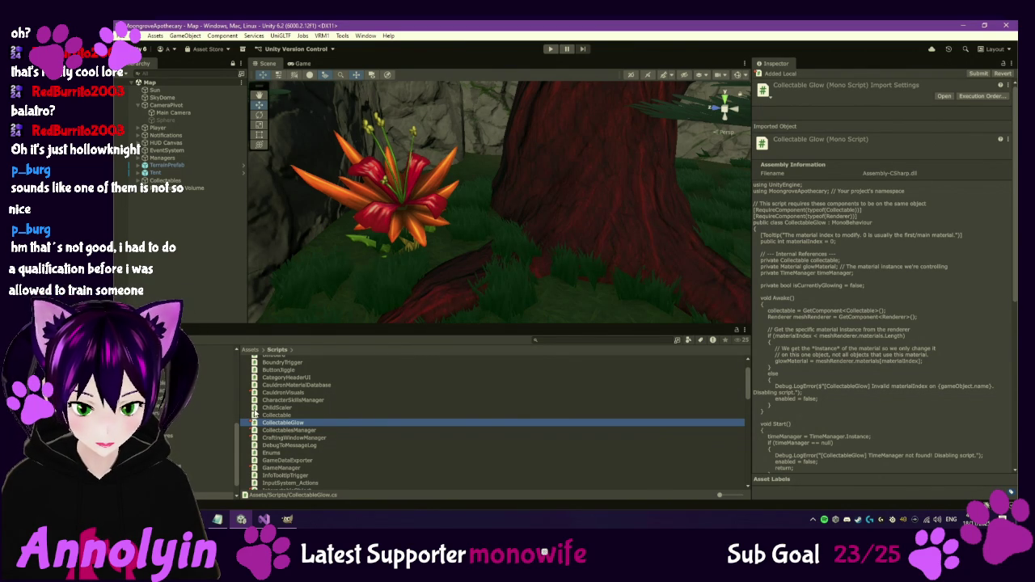
key(XF86AudioNext)
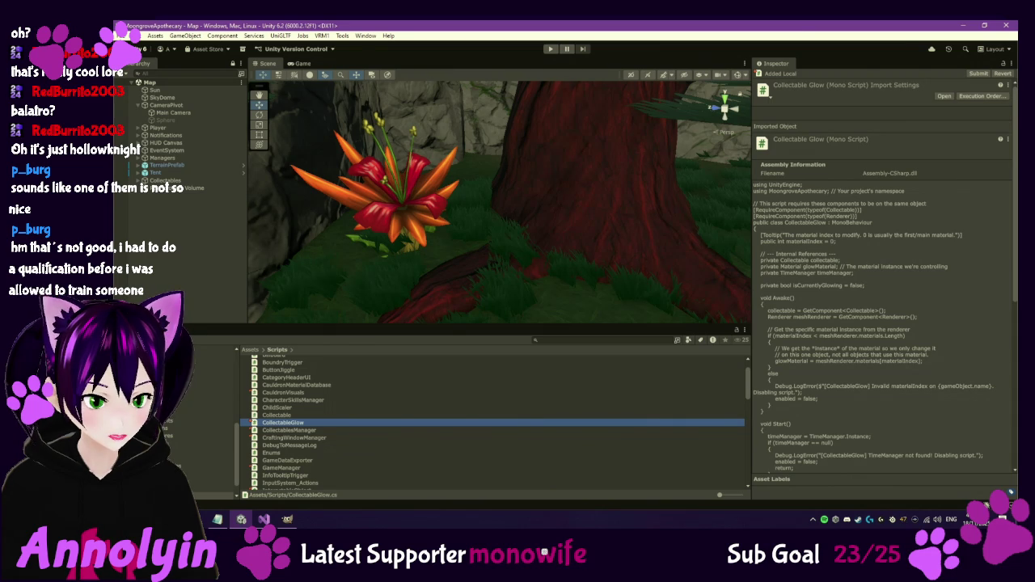
click(211, 390)
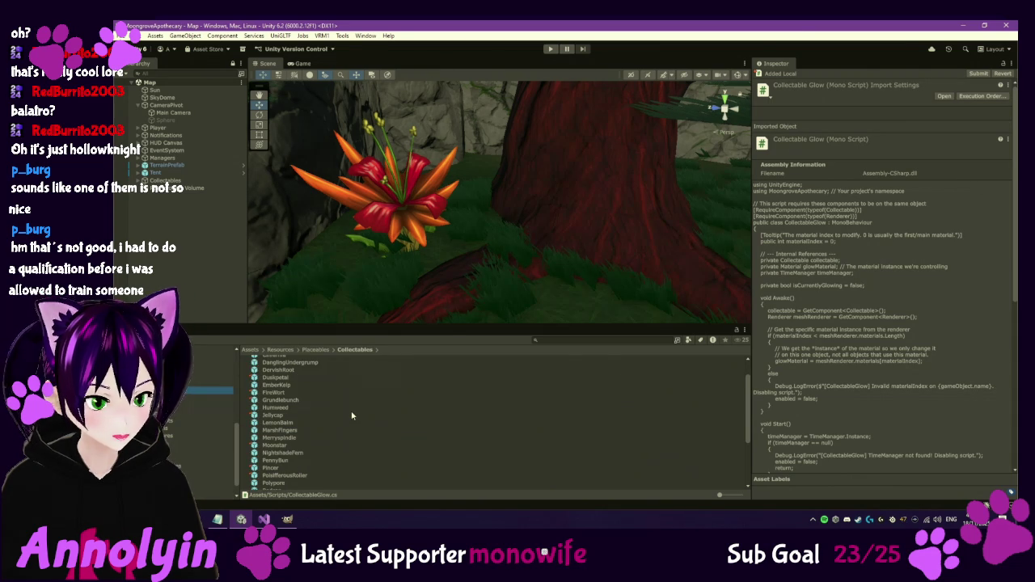
Select the Starlight Shroom prefab, check it out, and scroll through its components.
scroll(351, 416, down, 5)
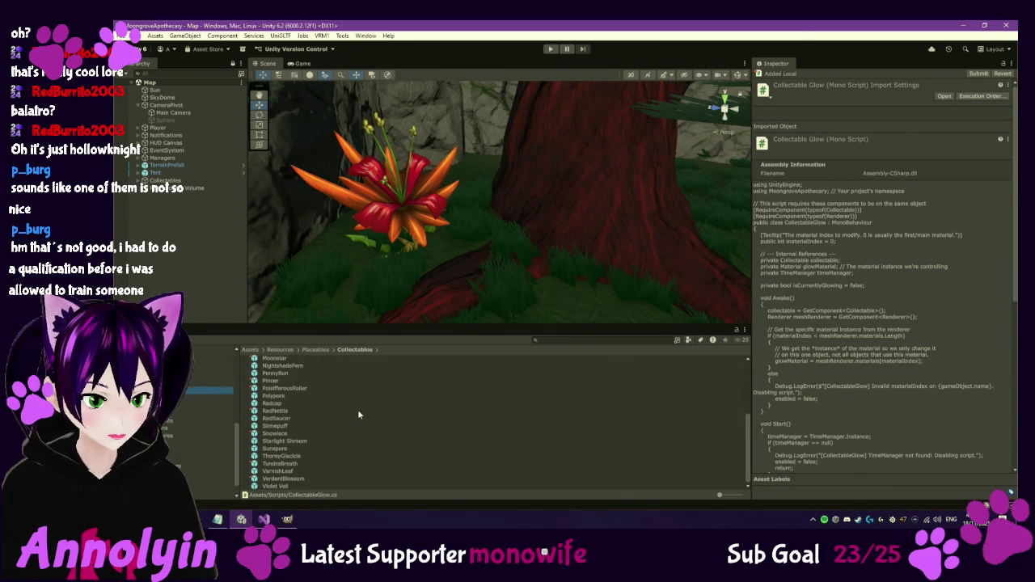
click(297, 441)
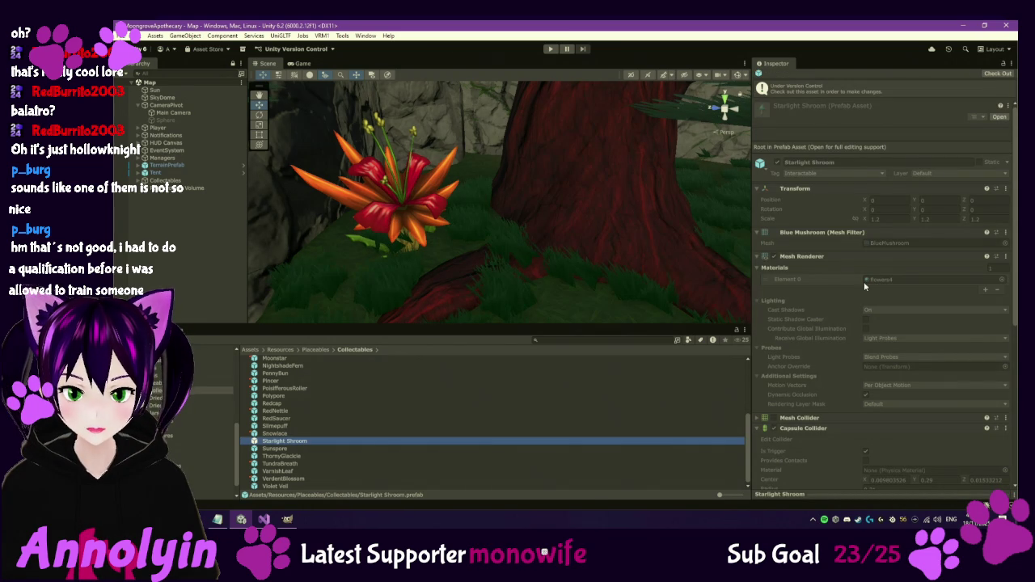
click(1005, 74)
scroll(887, 327, down, 5)
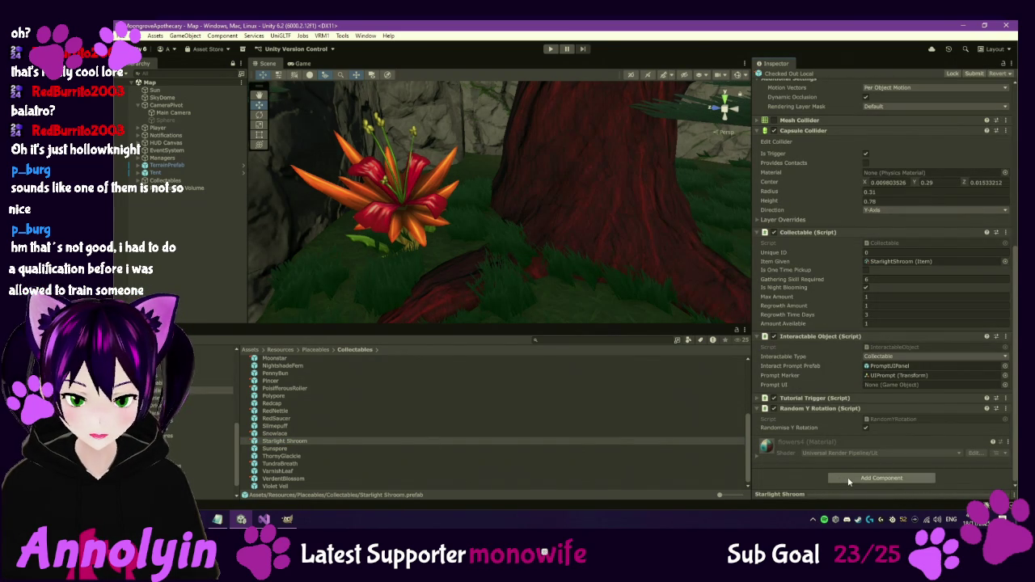
Add the Collectable Glow script component to the Starlight Shroom prefab.
click(849, 481)
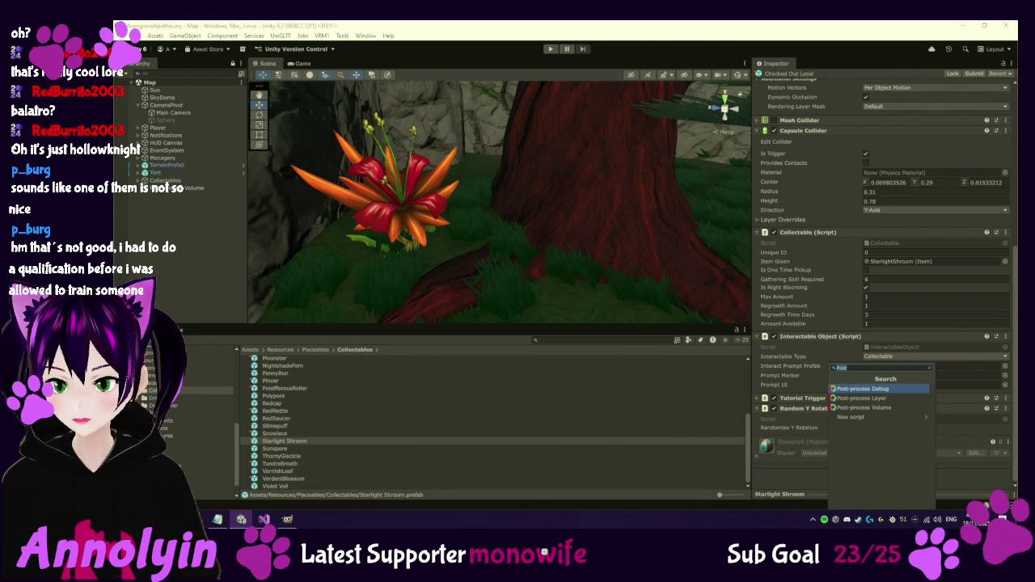
key(BackSpace)
key(BackSpace)
key(BackSpace)
text(Coll)
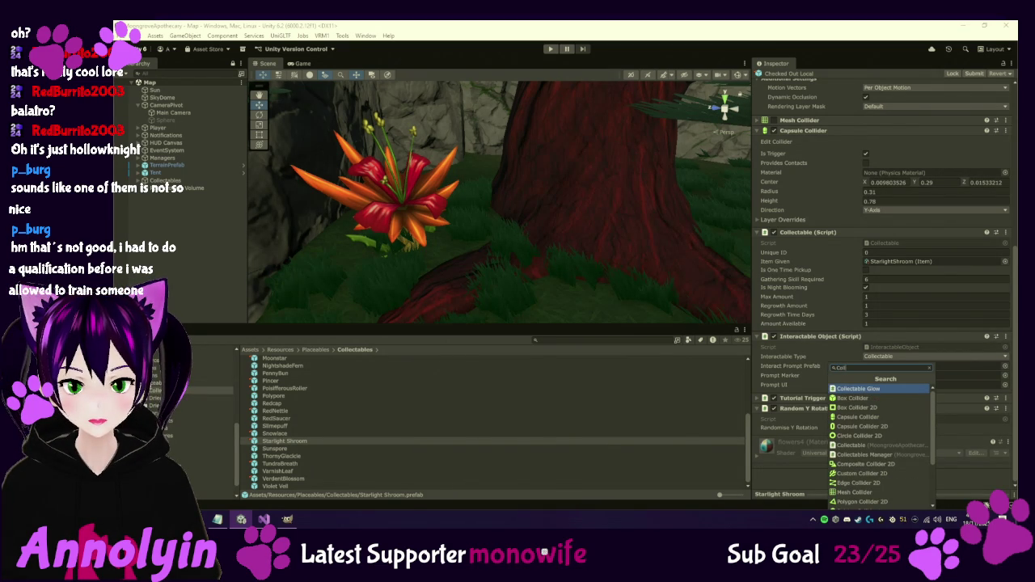
key(Return)
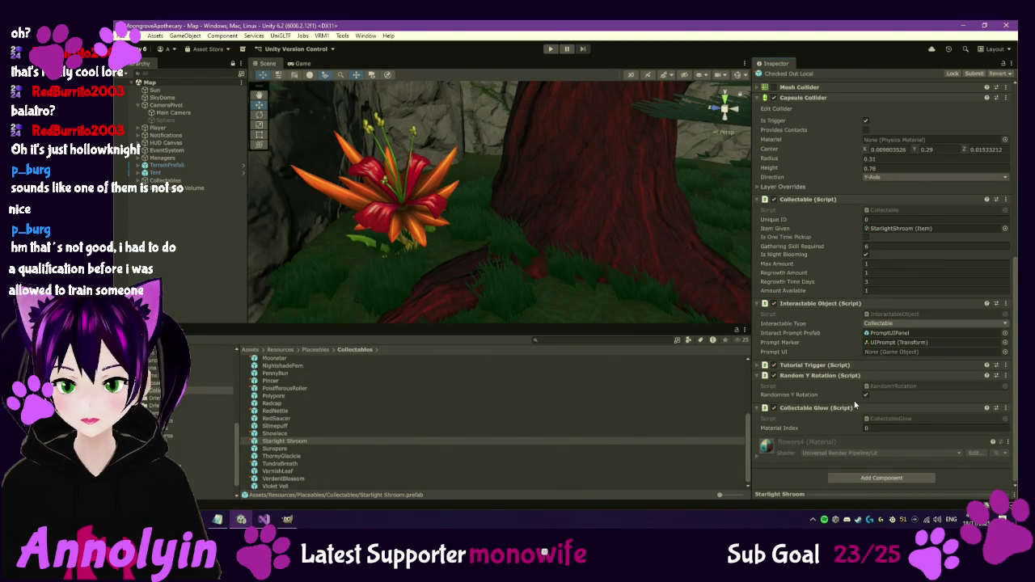
Locate the flowers4 material from the mesh's Element 0 material slot.
mouse_move(794, 433)
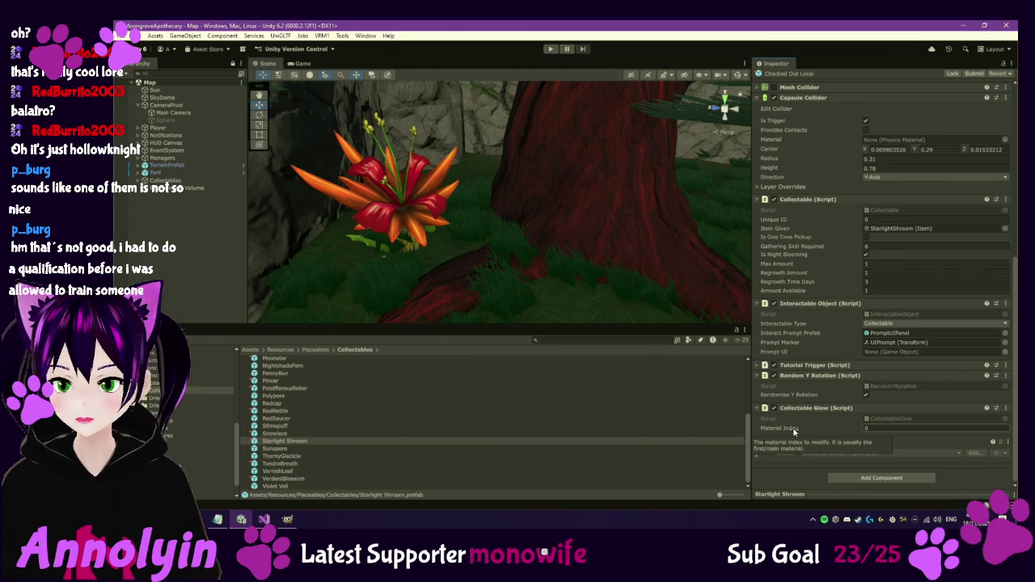
scroll(843, 259, up, 4)
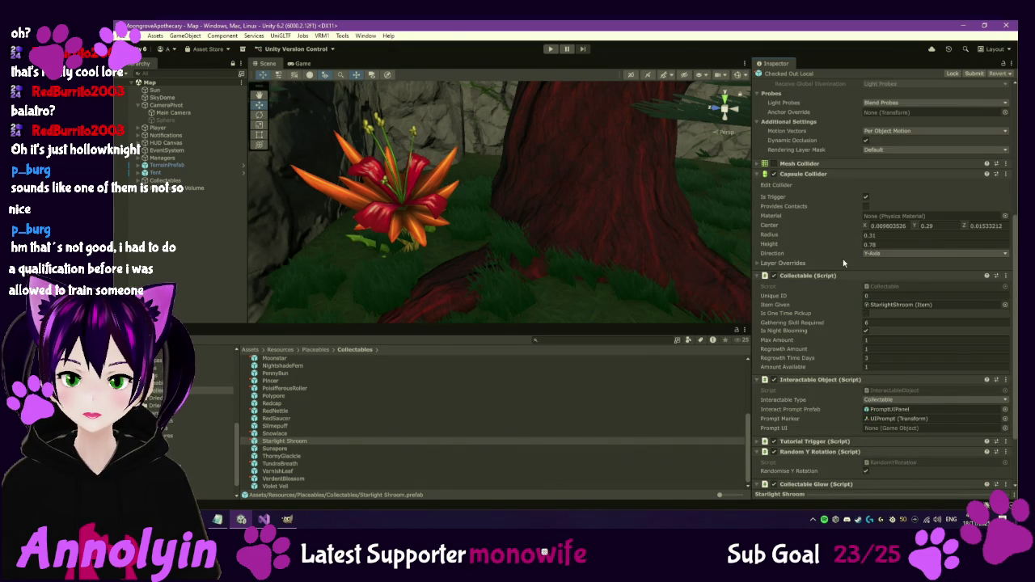
scroll(832, 252, up, 1)
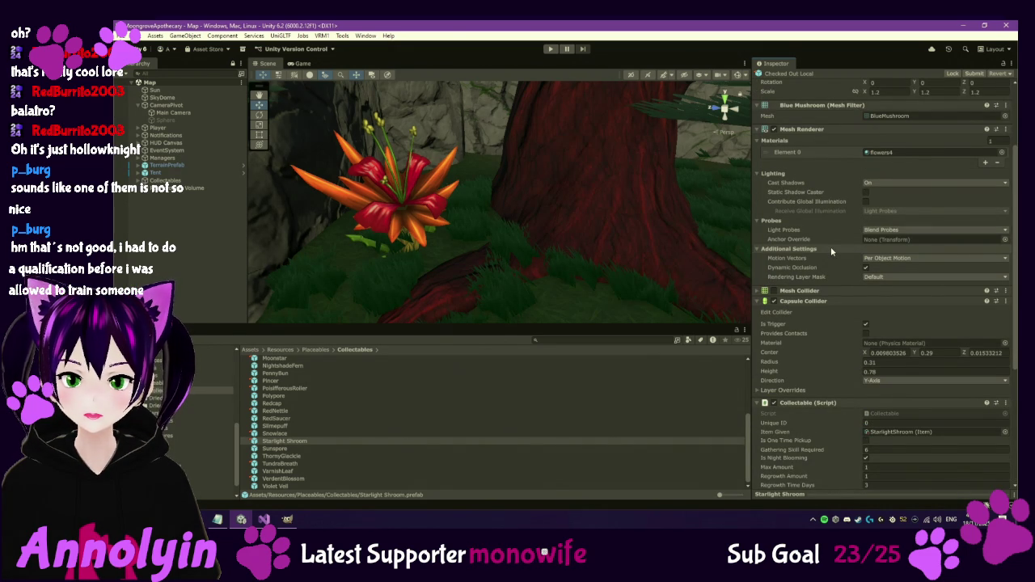
scroll(830, 247, down, 5)
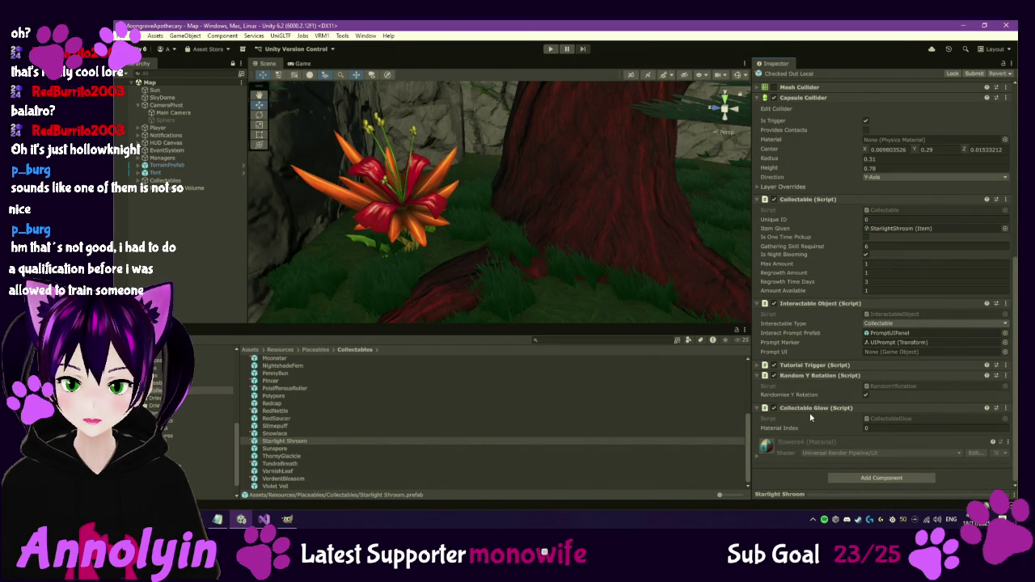
scroll(821, 372, up, 5)
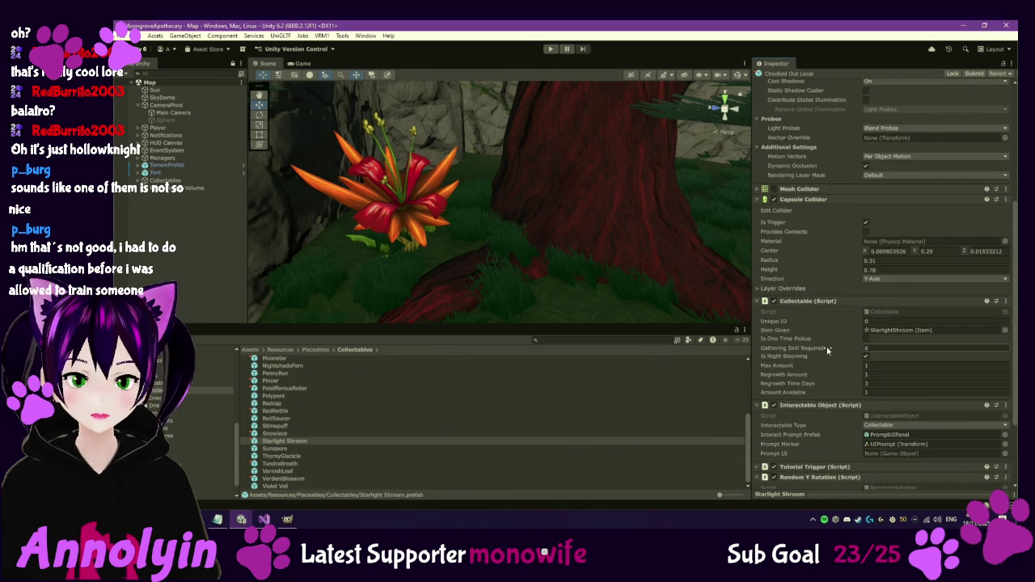
scroll(826, 351, up, 1)
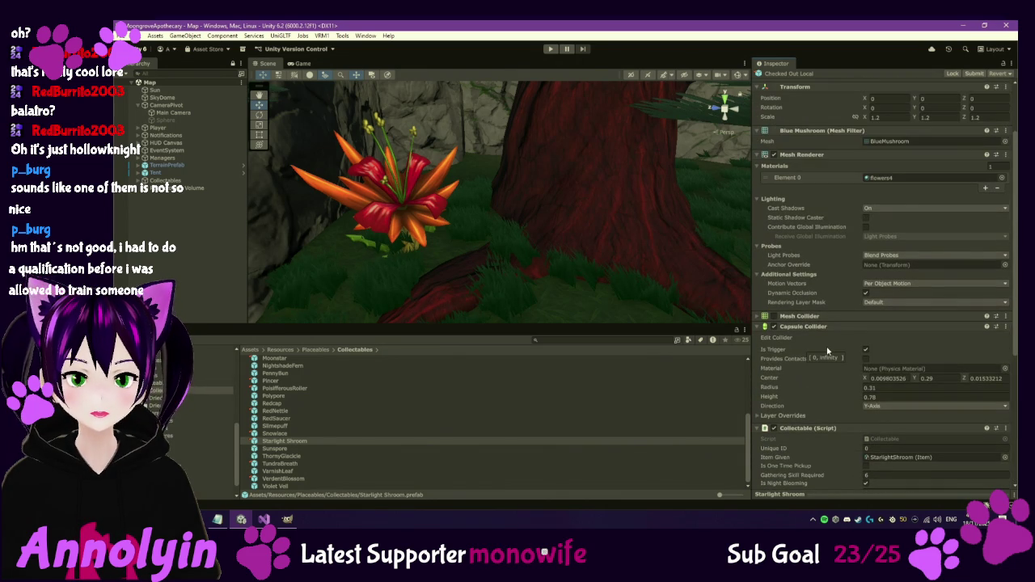
click(792, 178)
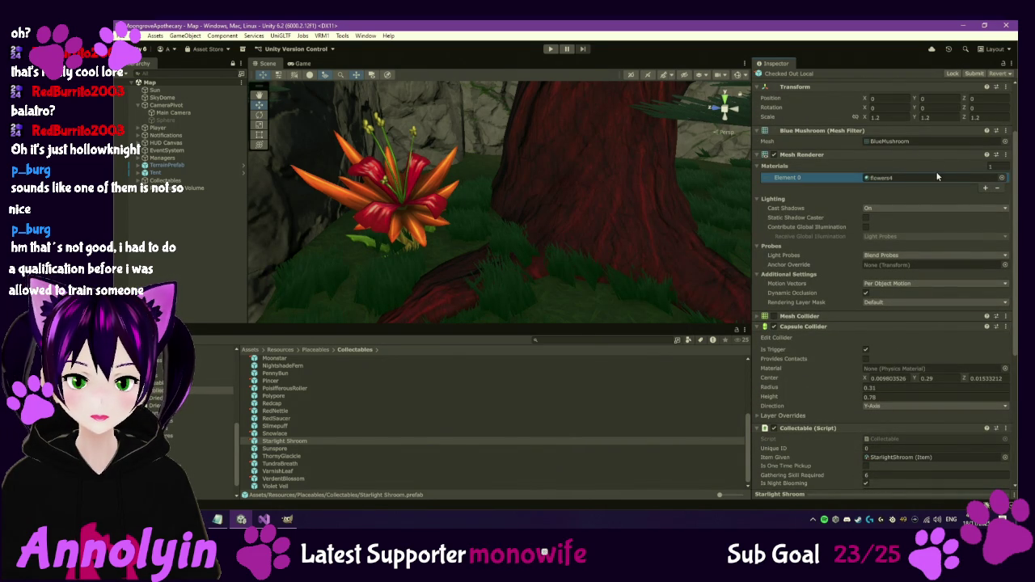
click(918, 178)
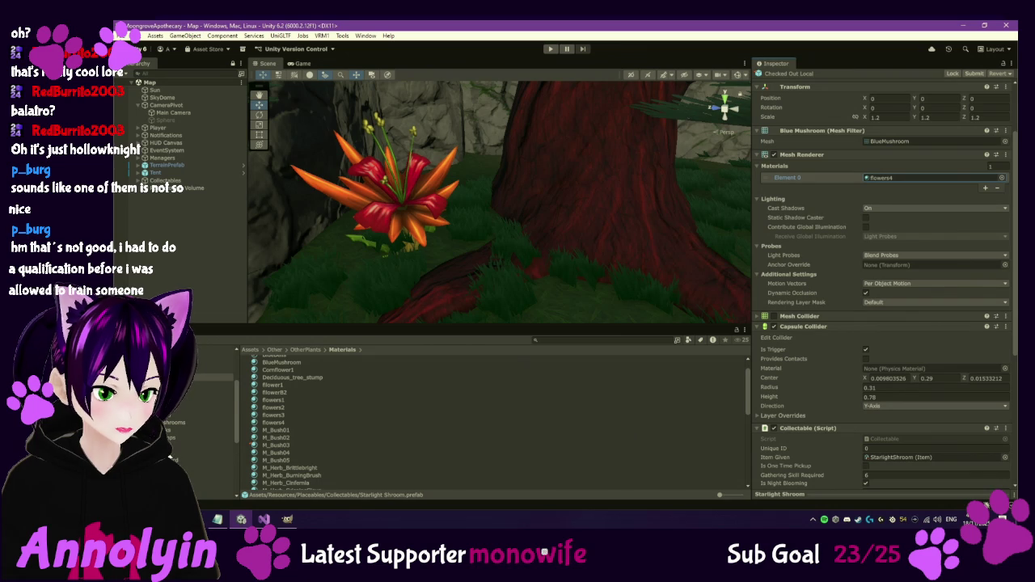
Try adding Collectable Glow to Moonstar, dismiss the missing-Renderer error, and expand its LOD Group.
click(199, 456)
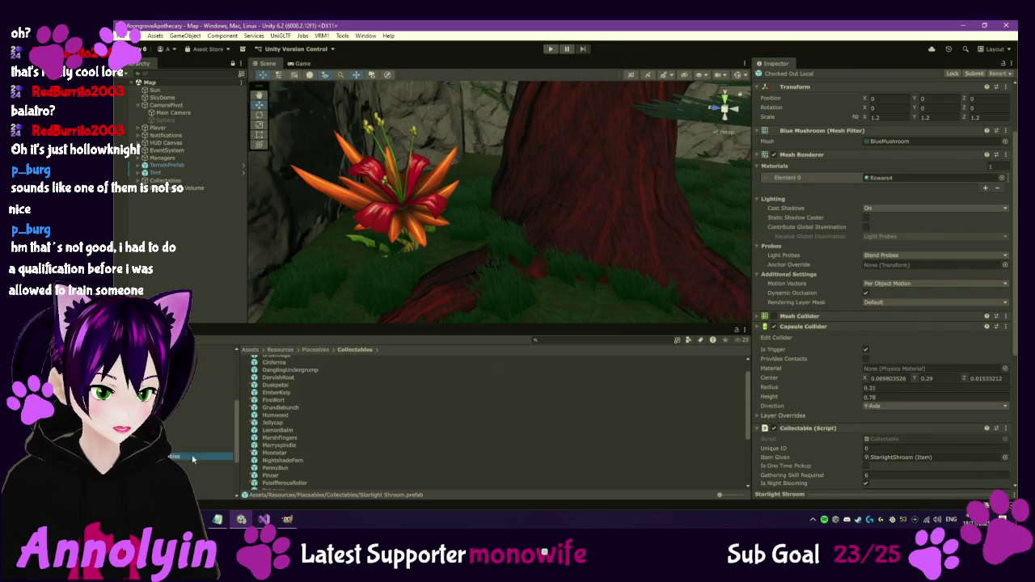
click(275, 453)
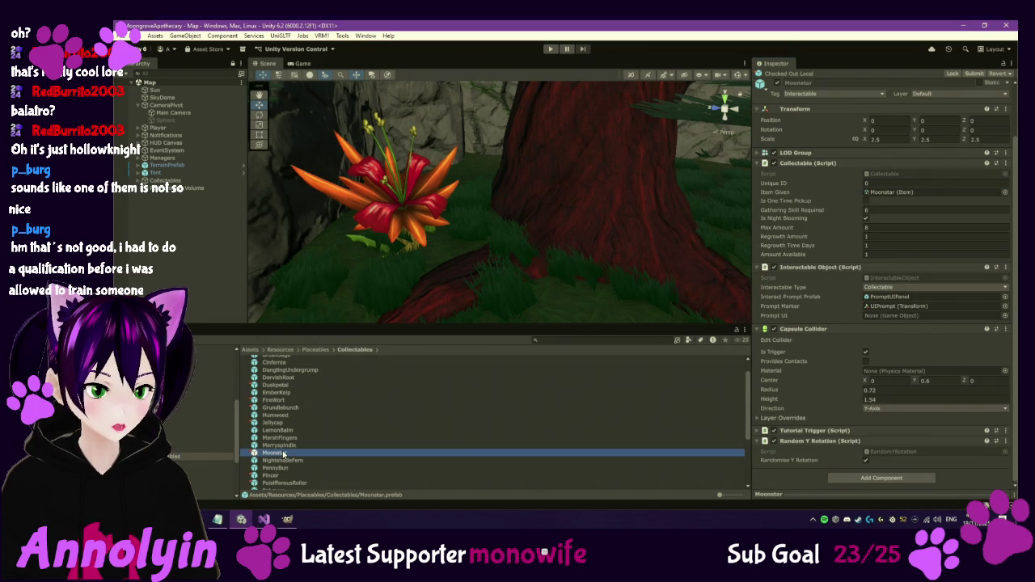
click(860, 478)
text(Col)
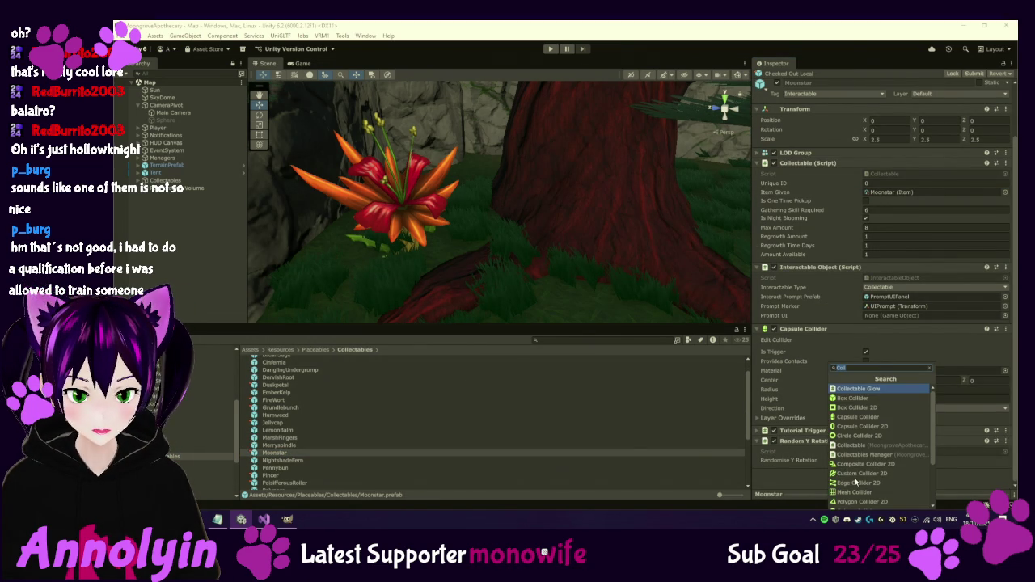
click(877, 471)
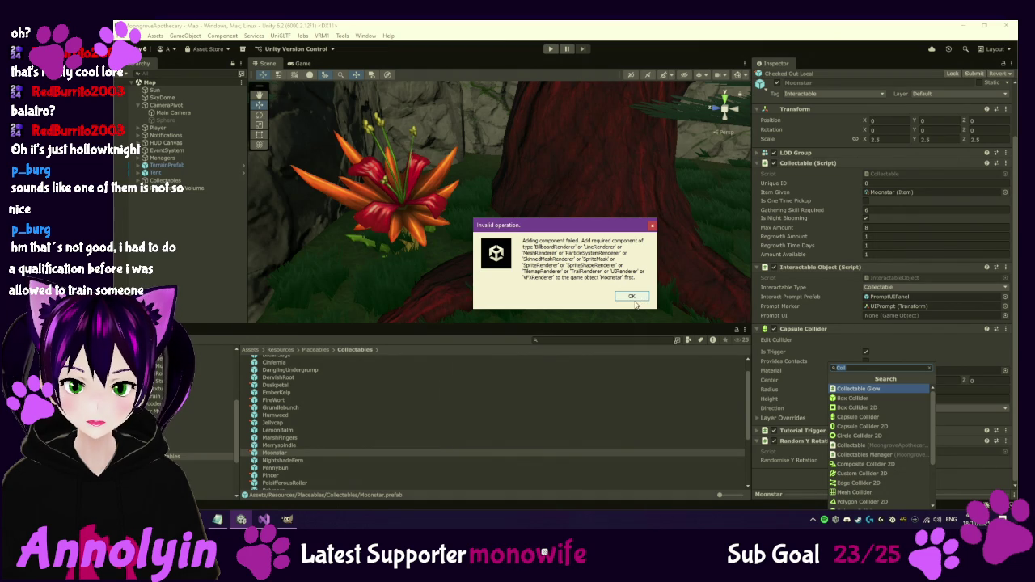
click(632, 296)
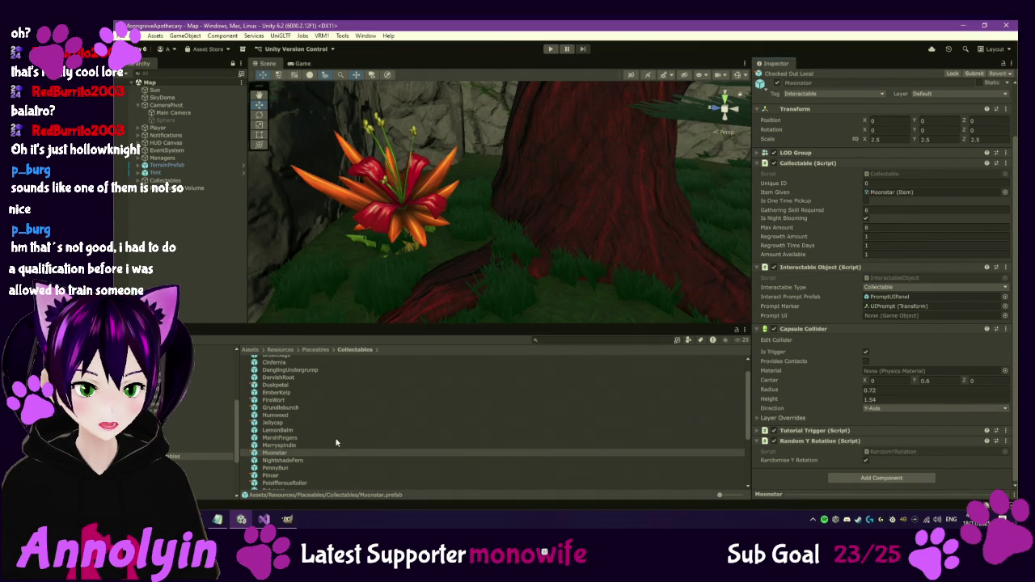
click(759, 153)
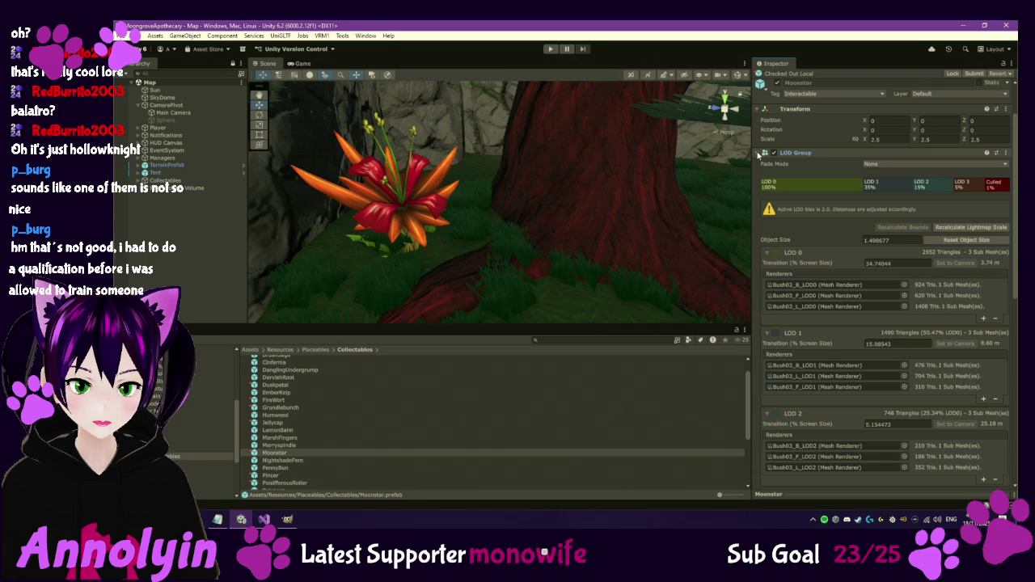
Open Moonstar in Prefab Mode and inspect the Bush03_B_LOD0 mesh's M_Bush03 material.
double_click(282, 455)
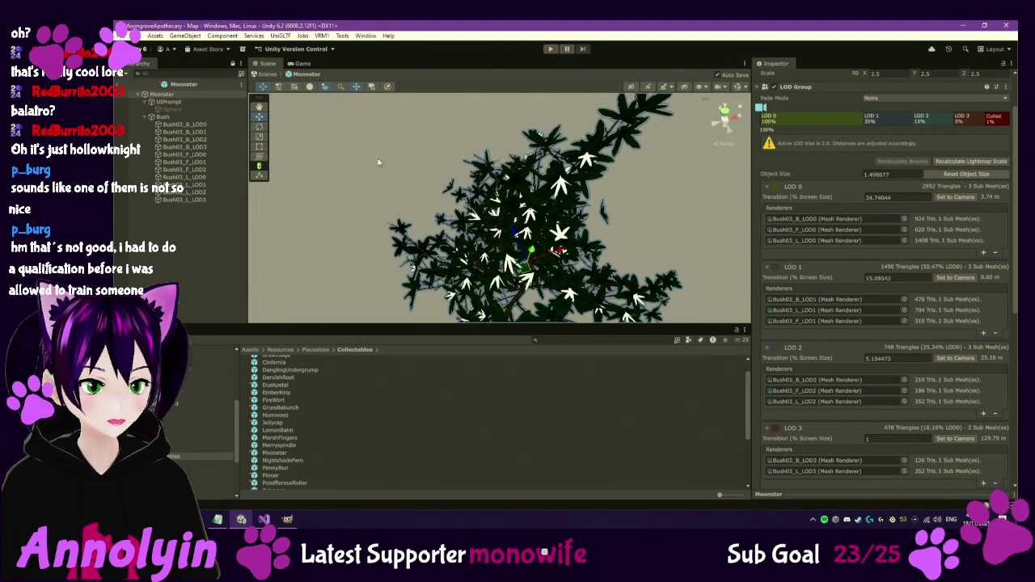
click(208, 125)
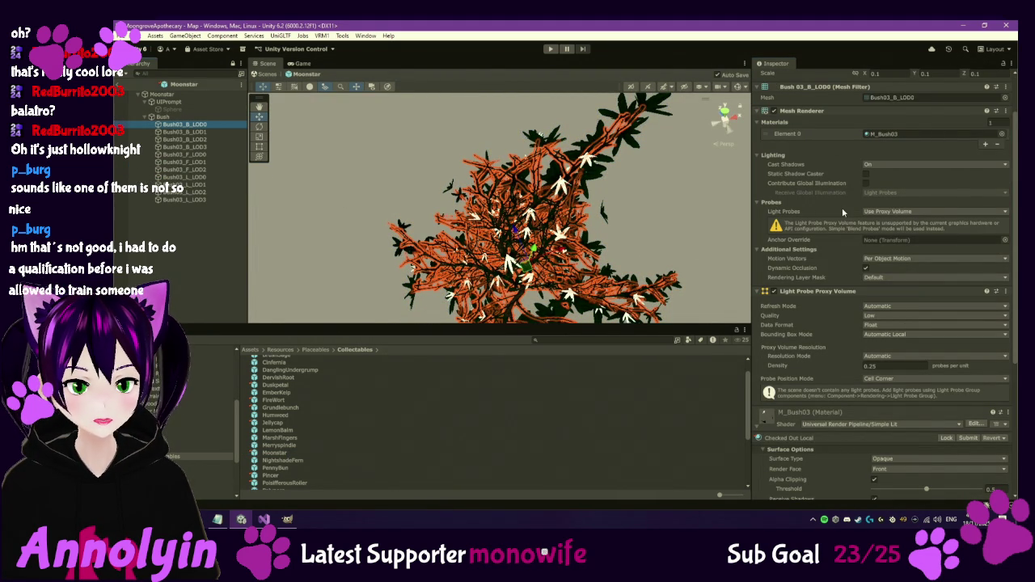
scroll(838, 207, up, 3)
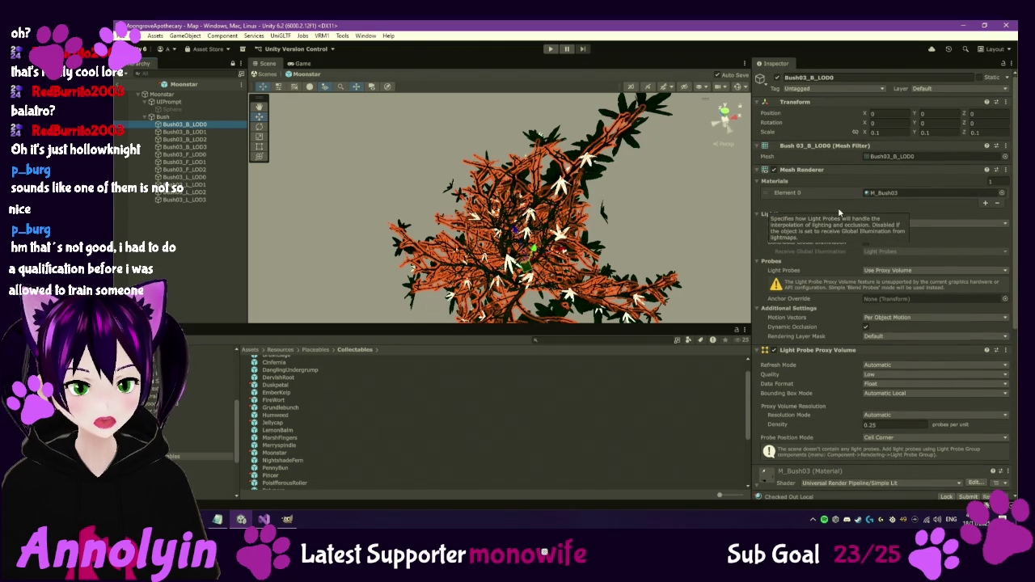
scroll(838, 214, down, 5)
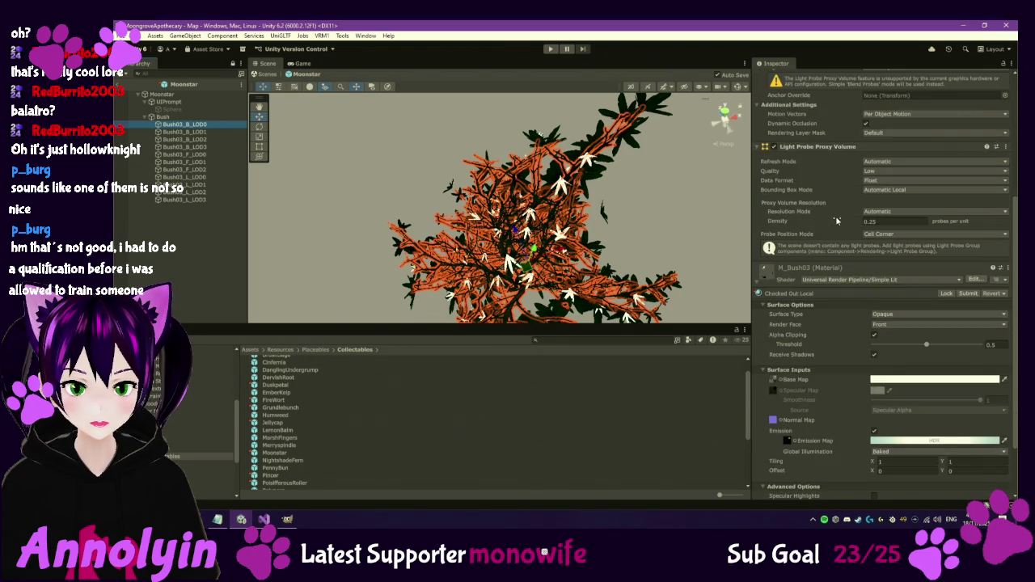
scroll(836, 220, down, 2)
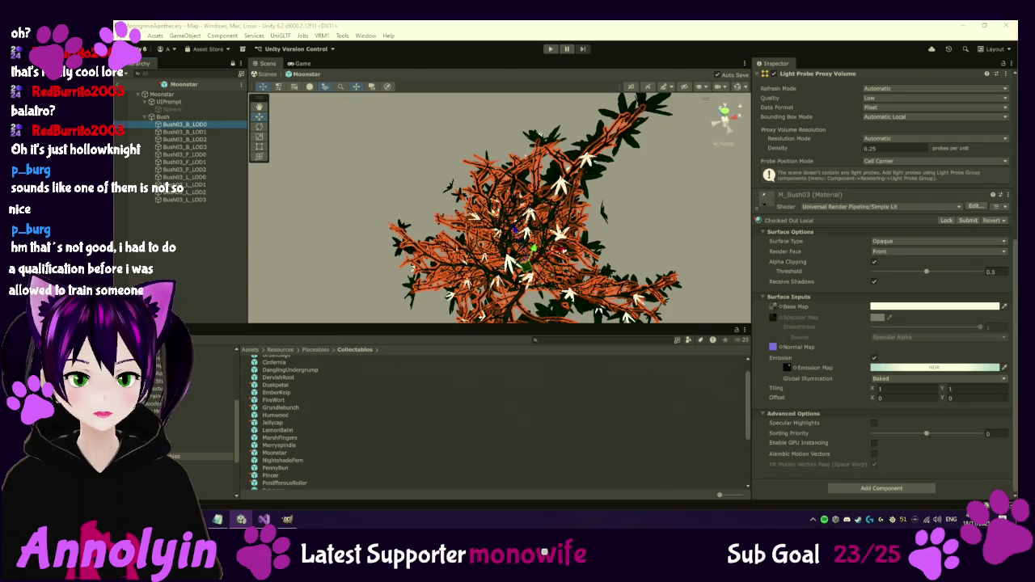
scroll(826, 306, up, 6)
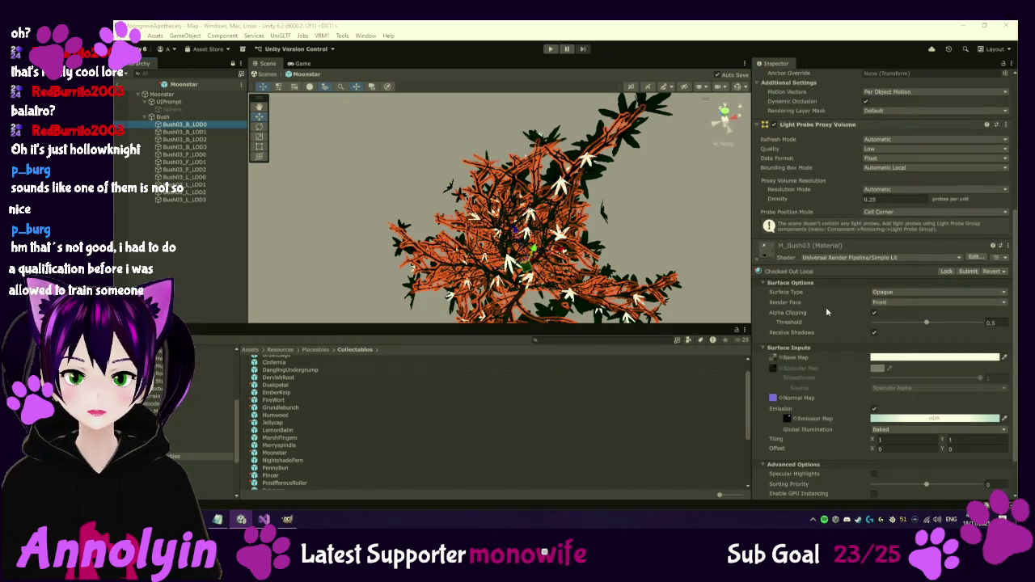
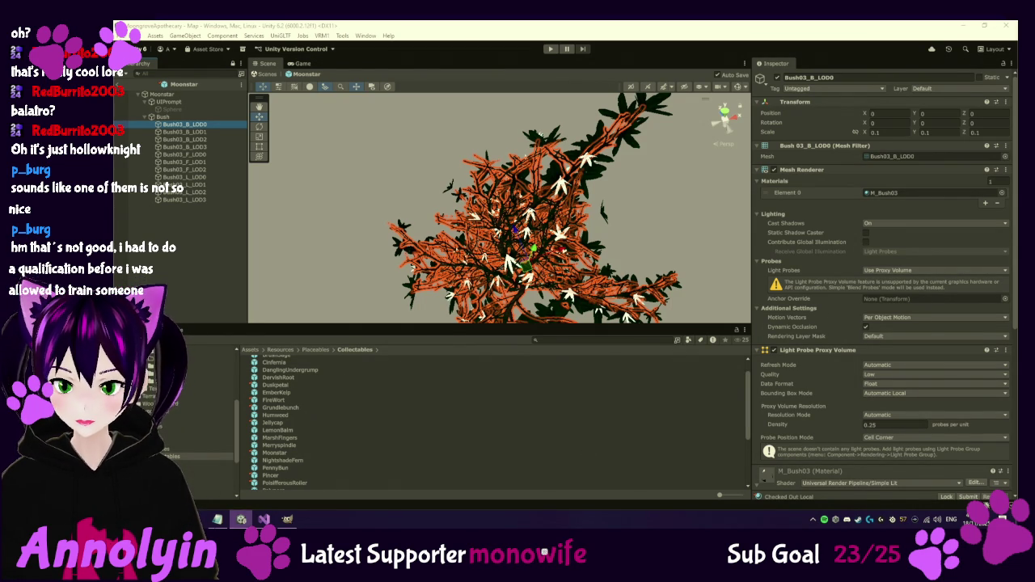
Read through the CollectableGlow script in the code editor.
click(261, 519)
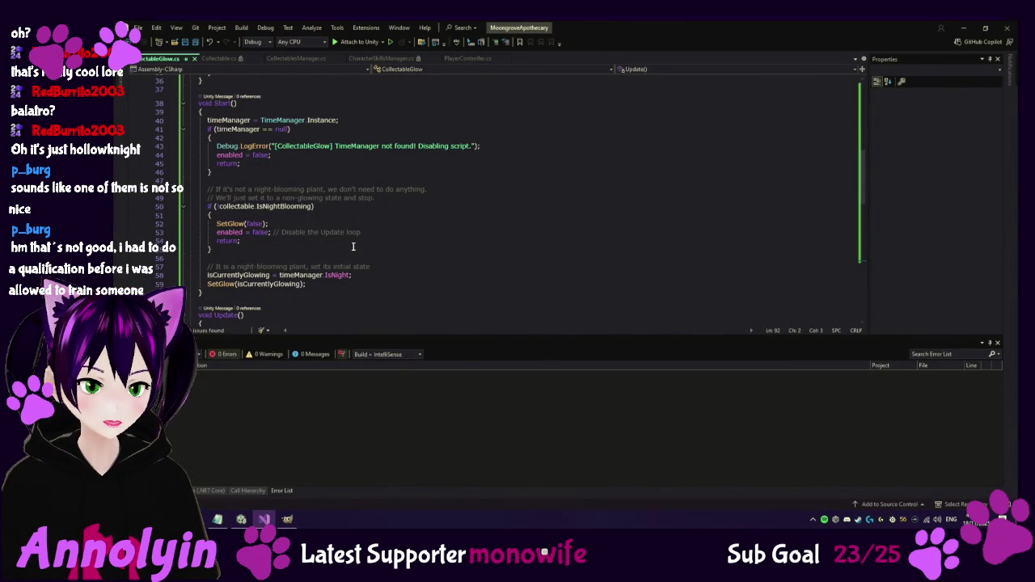
click(516, 238)
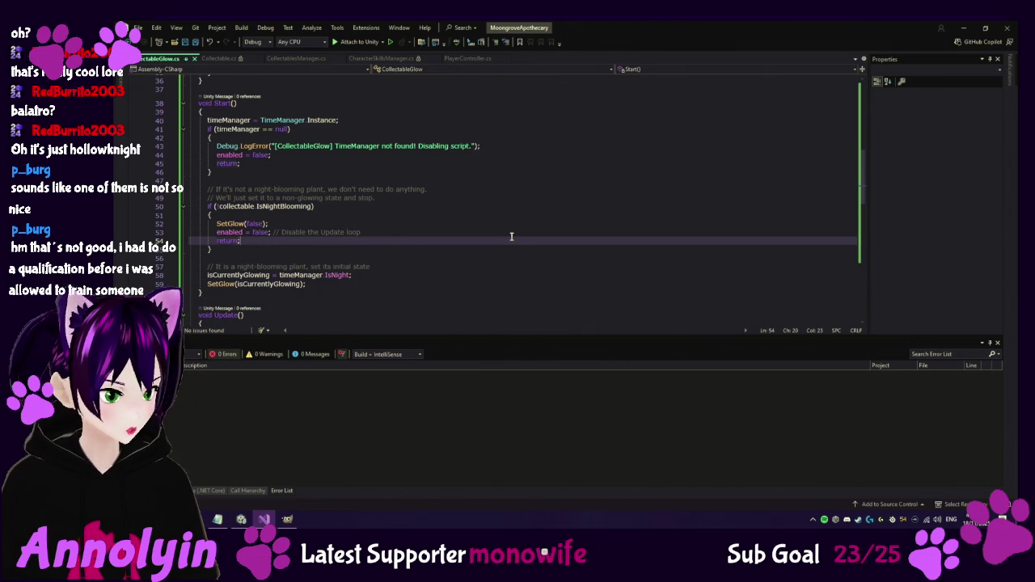
scroll(512, 237, down, 9)
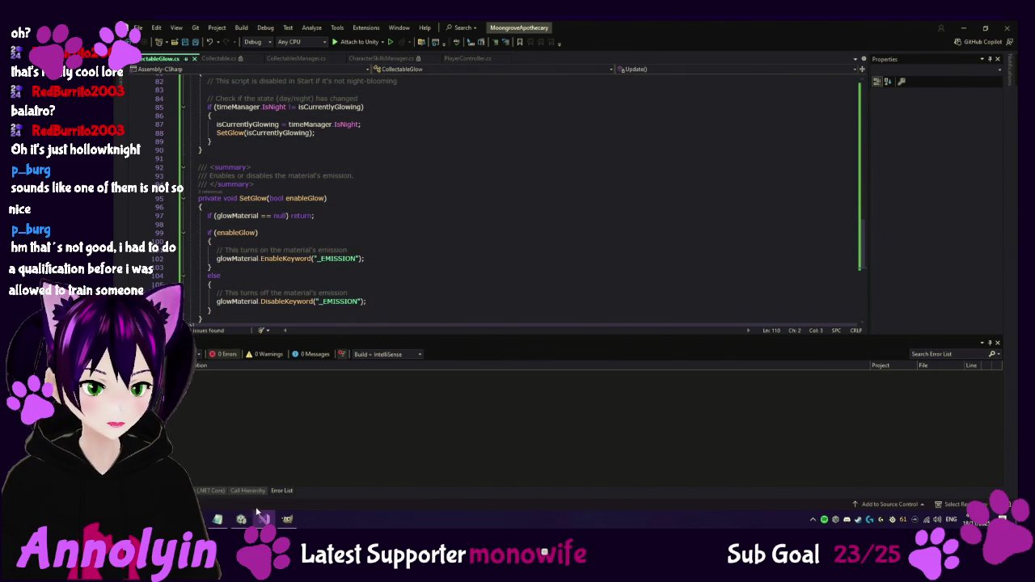
Back in Unity, select the Moonstar root and add a Collectable Glow component to it.
mouse_move(242, 519)
mouse_move(222, 497)
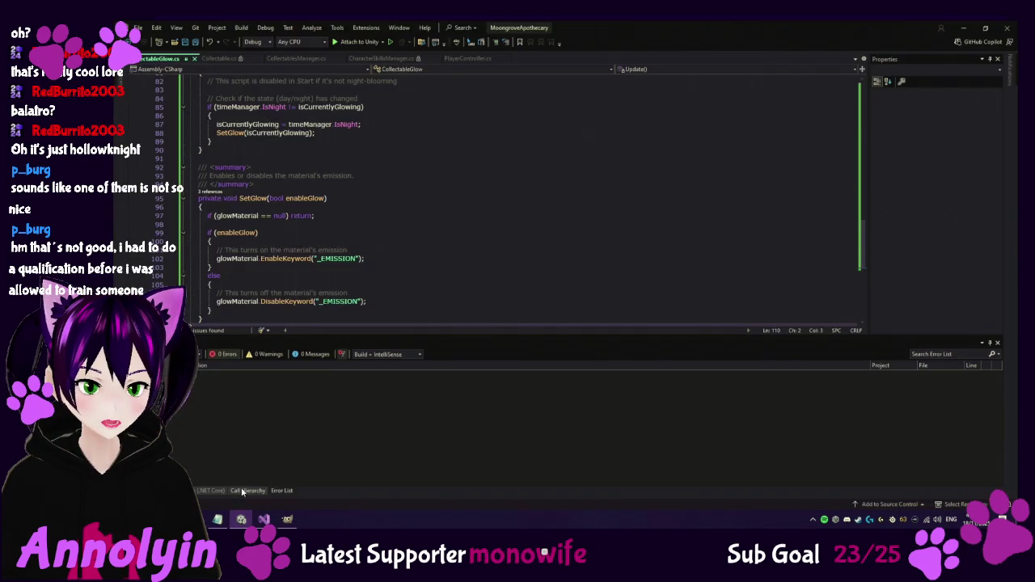
click(238, 479)
click(166, 95)
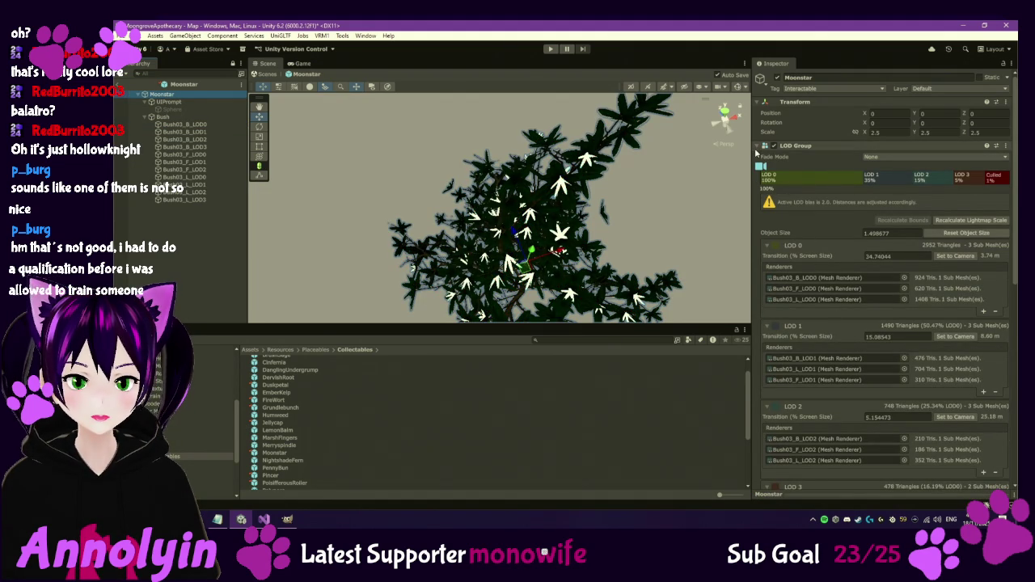
click(796, 146)
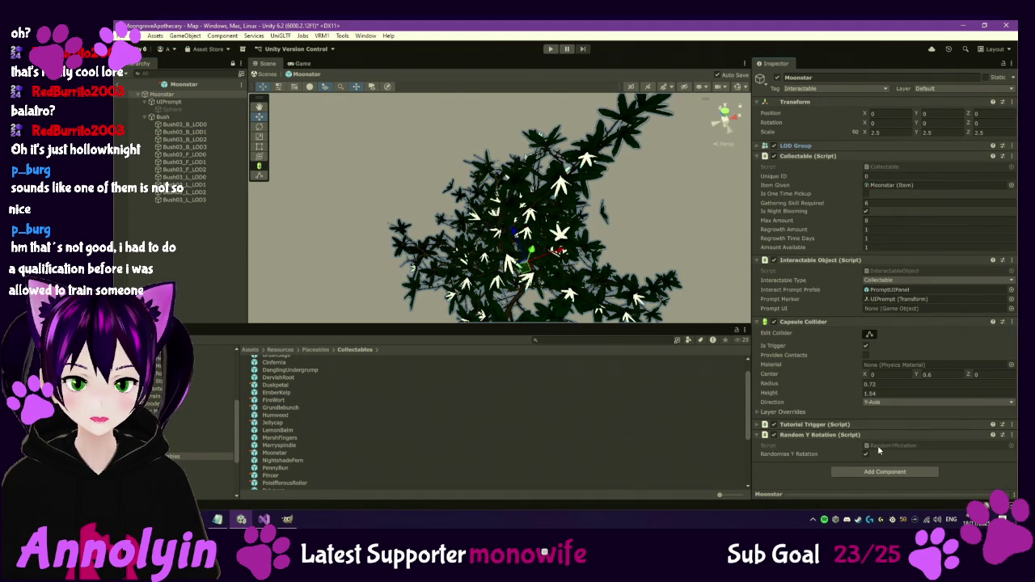
click(885, 471)
click(864, 389)
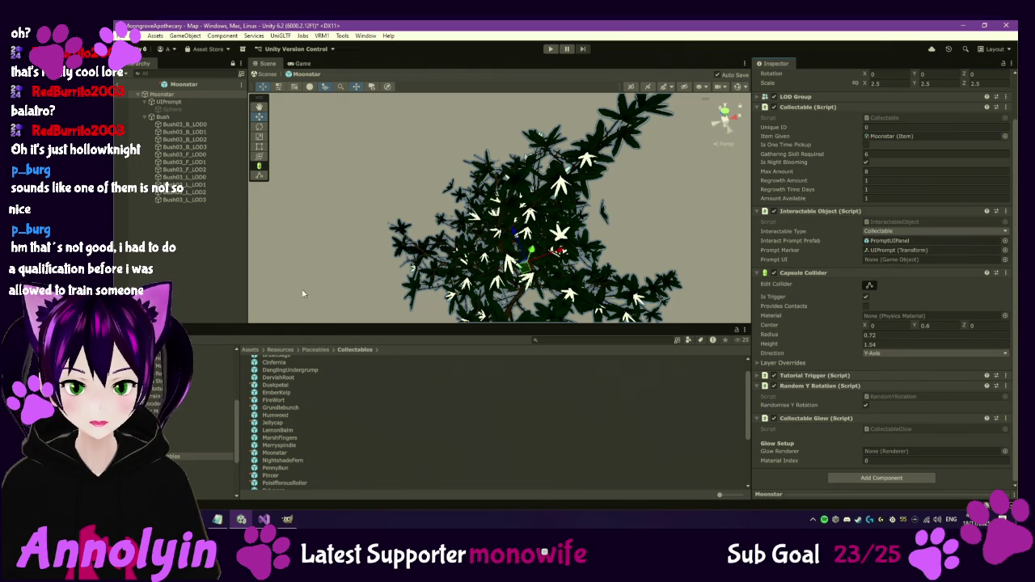
Inspect the Bush03 LOD meshes, deactivating the four Bush03_L LOD objects, then restoring them.
click(202, 125)
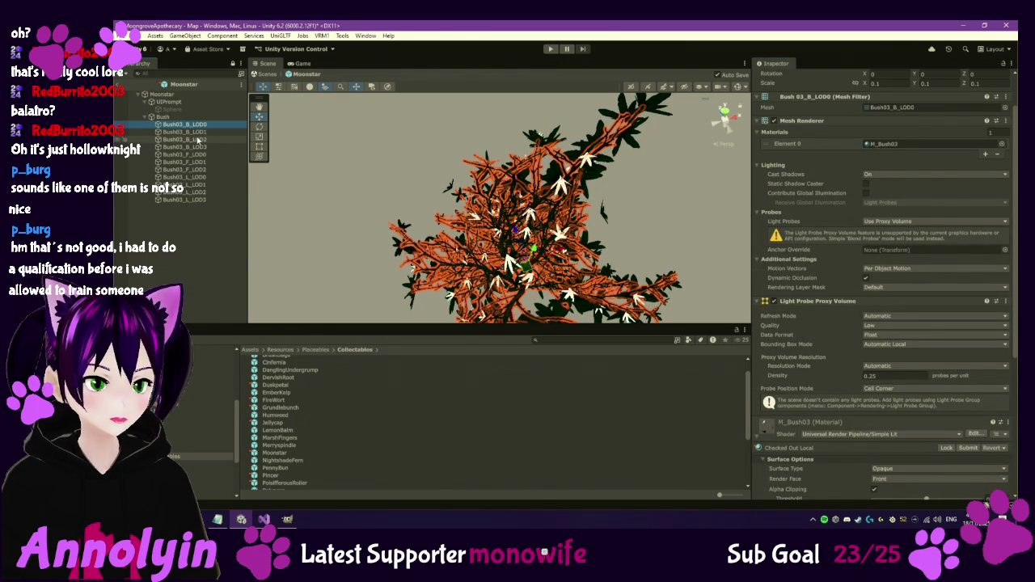
click(194, 156)
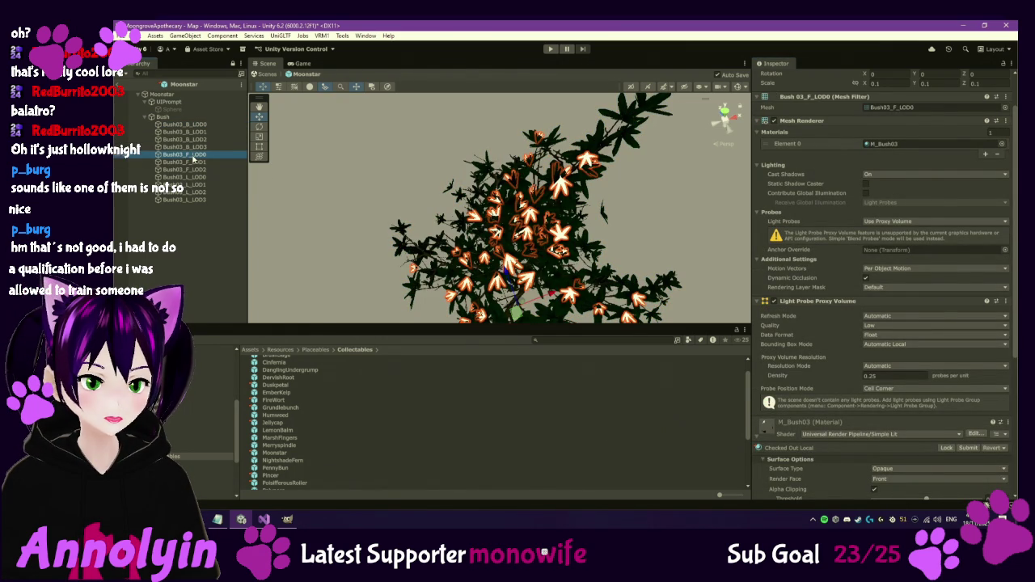
click(195, 177)
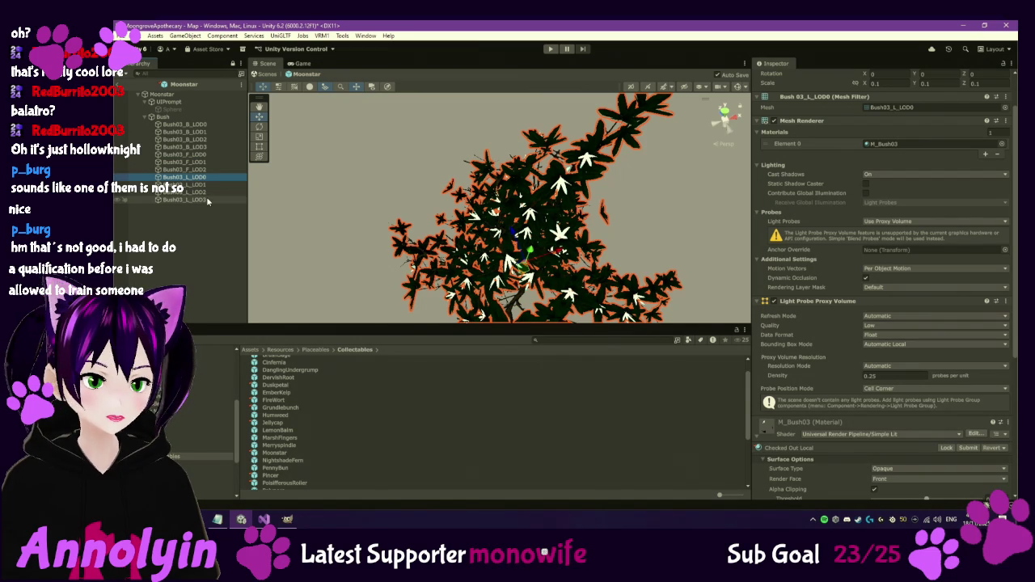
shift+click(195, 199)
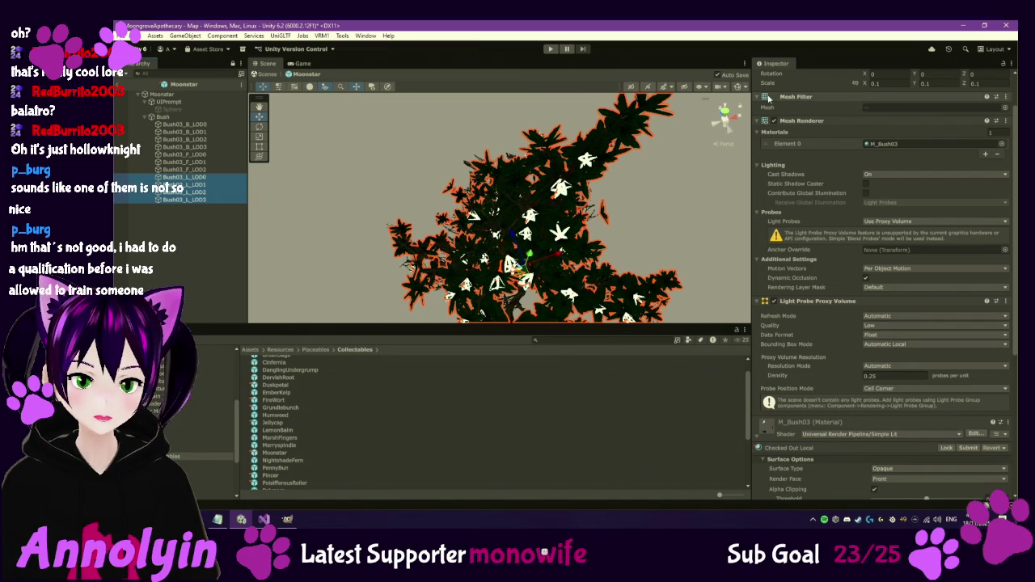
scroll(795, 130, up, 3)
click(776, 77)
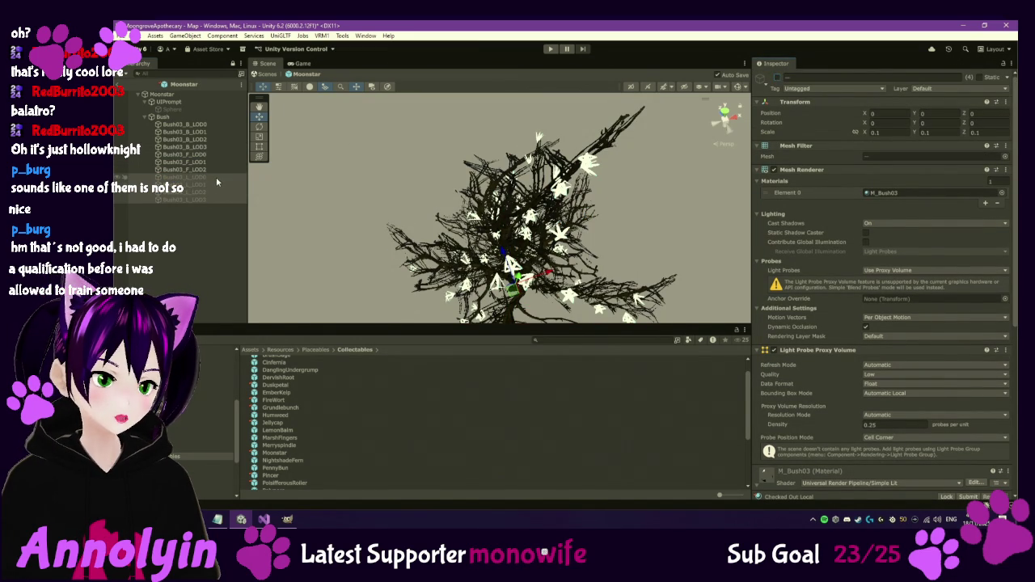
key(ctrl+z)
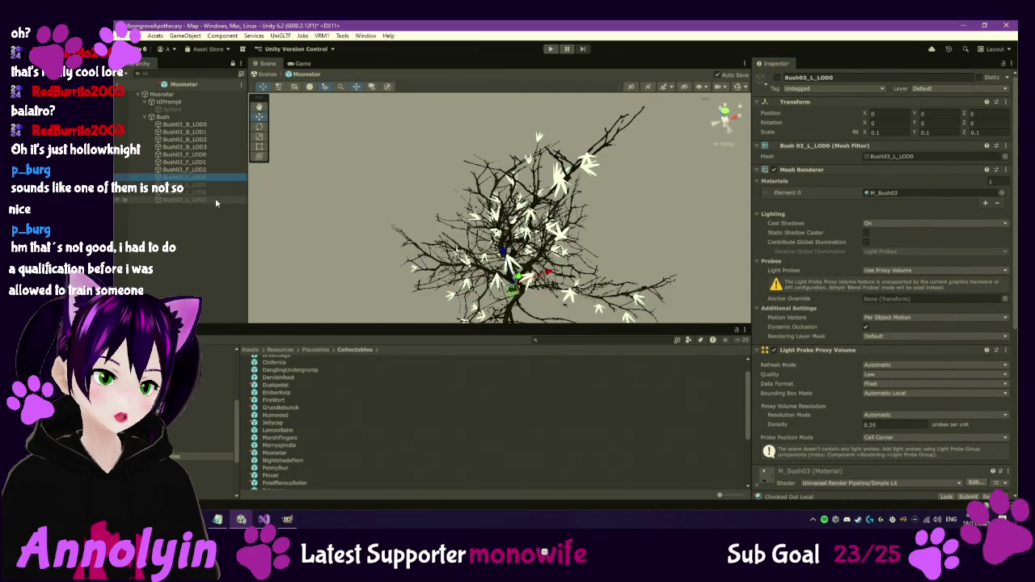
click(778, 78)
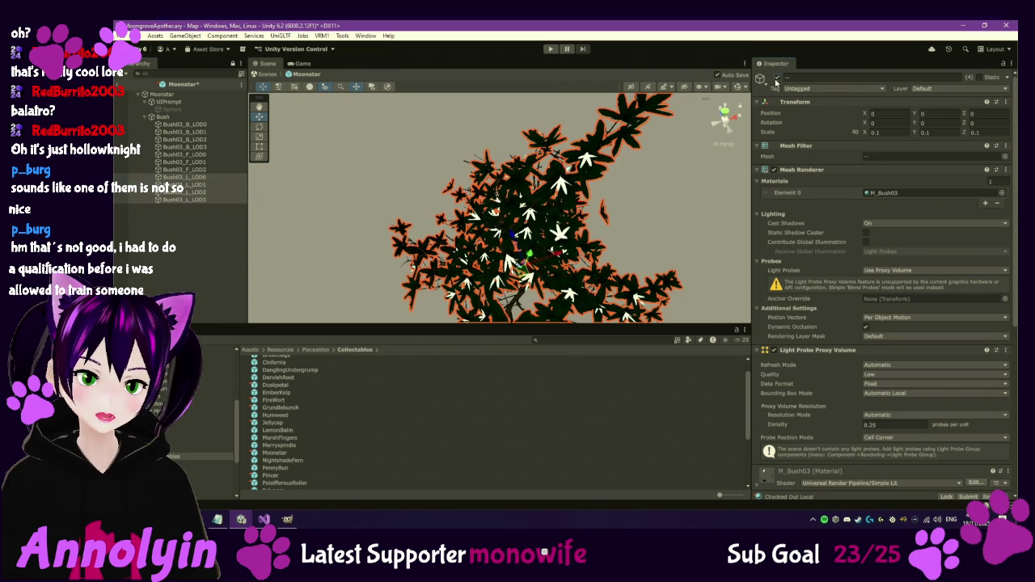
Inspect the Bush03_F_LOD0 flower mesh, then reselect the Moonstar root to view its components.
click(215, 157)
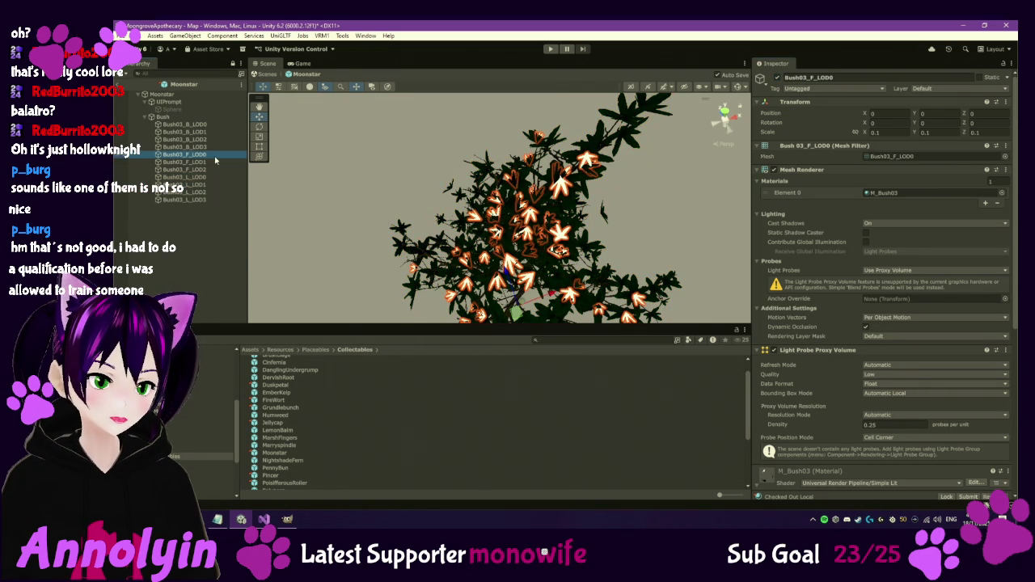
scroll(776, 233, down, 5)
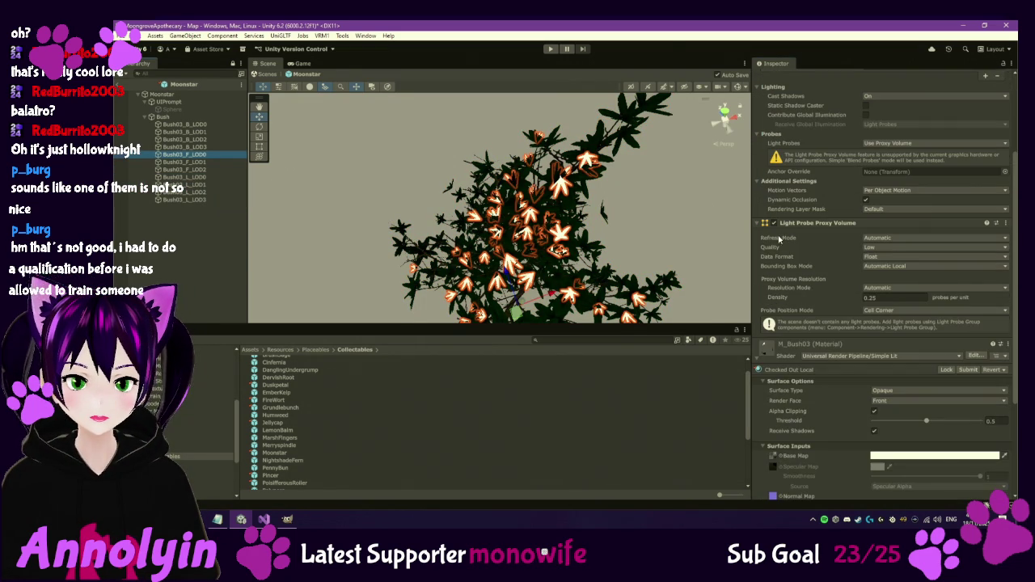
mouse_move(778, 237)
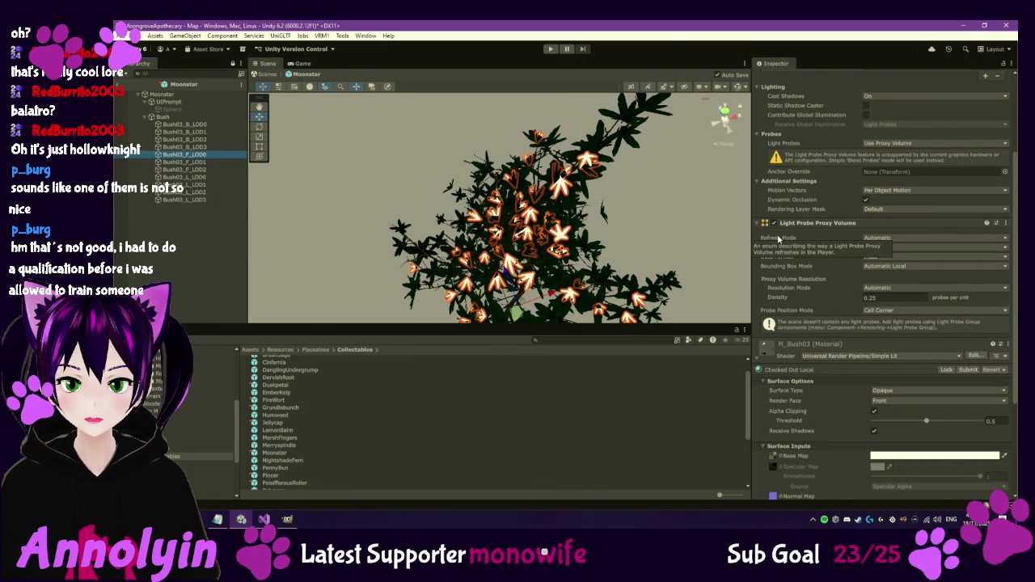
scroll(778, 237, down, 2)
scroll(781, 238, up, 7)
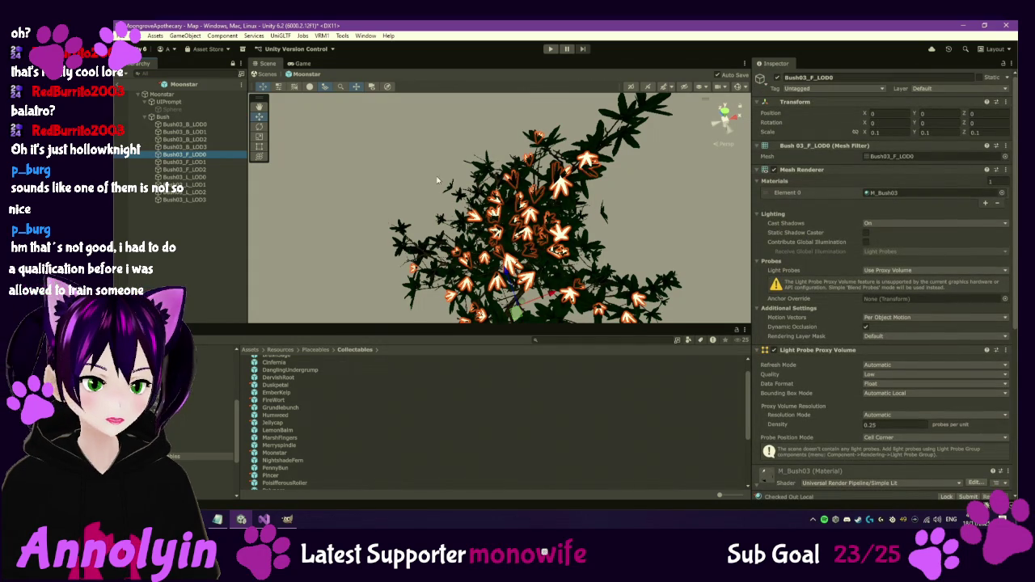
click(168, 95)
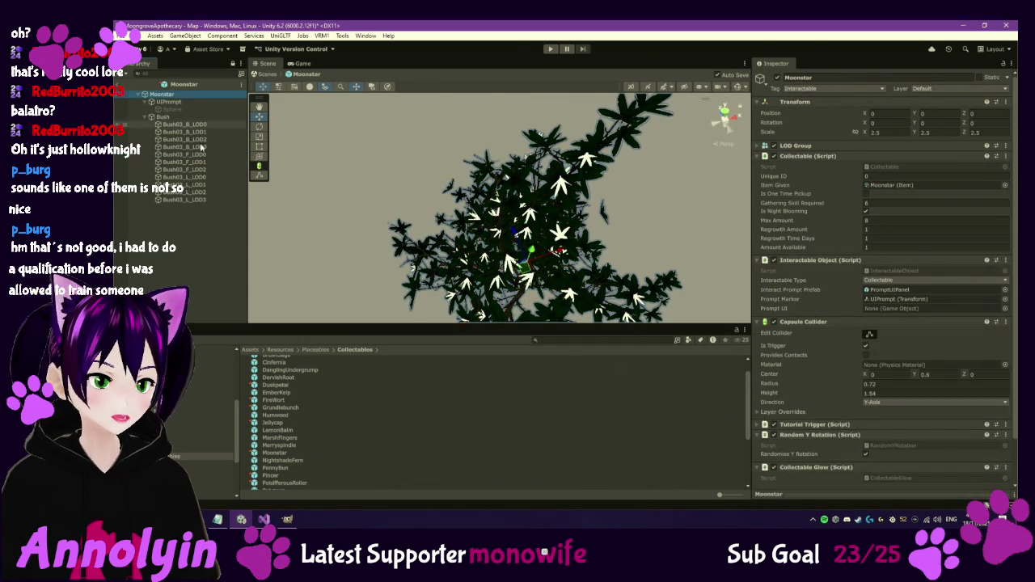
Drag Bush03_F_LOD0 into the Moonstar's Collectable Glow Glow Renderer field.
click(197, 155)
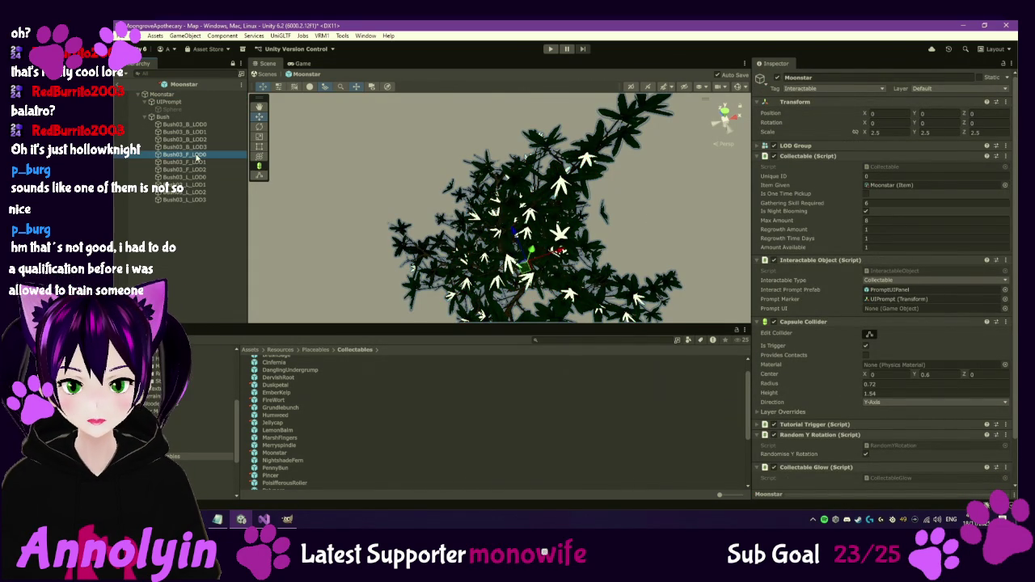
scroll(848, 386, down, 8)
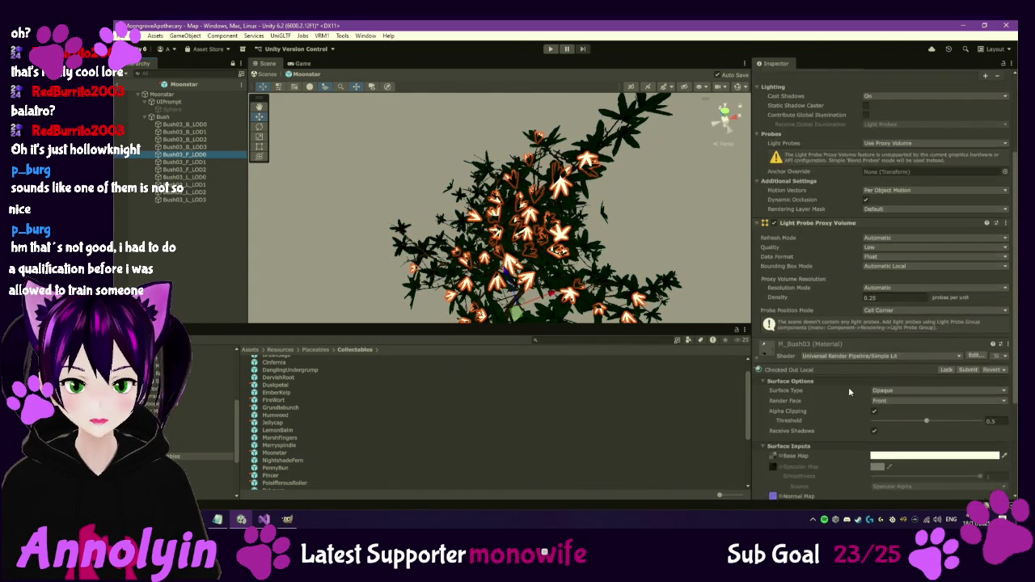
click(169, 94)
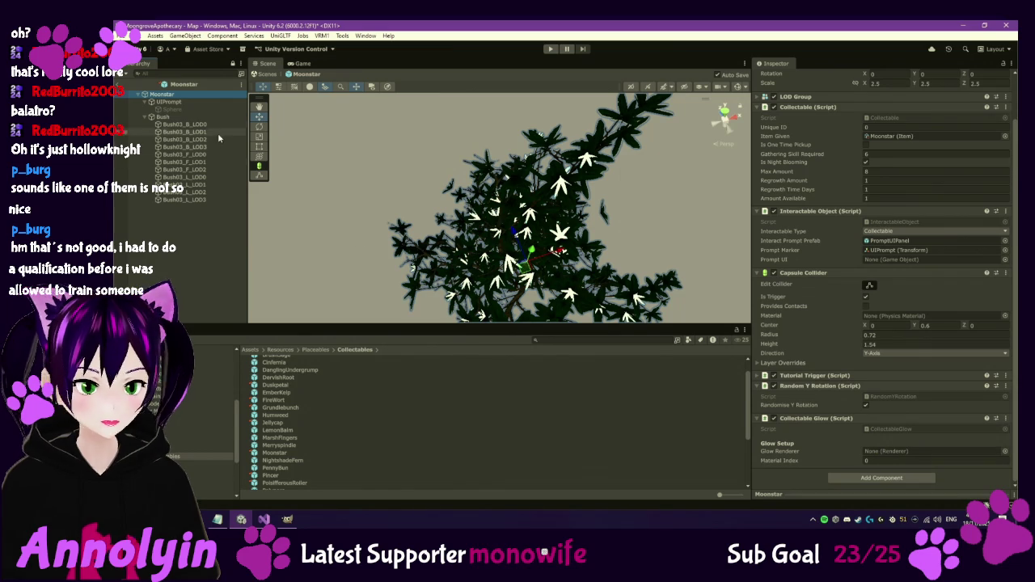
mouse_move(199, 158)
mouse_down()
mouse_move(291, 380)
mouse_move(902, 436)
mouse_move(910, 458)
mouse_up()
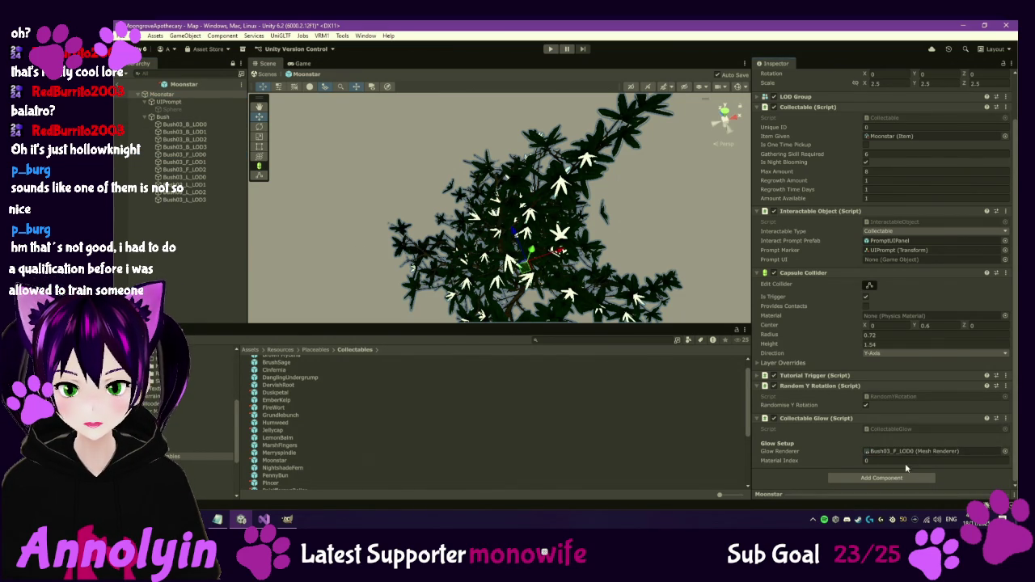
Check Bush03_F_LOD0's material, then exit prefab mode back to the Map scene.
click(198, 155)
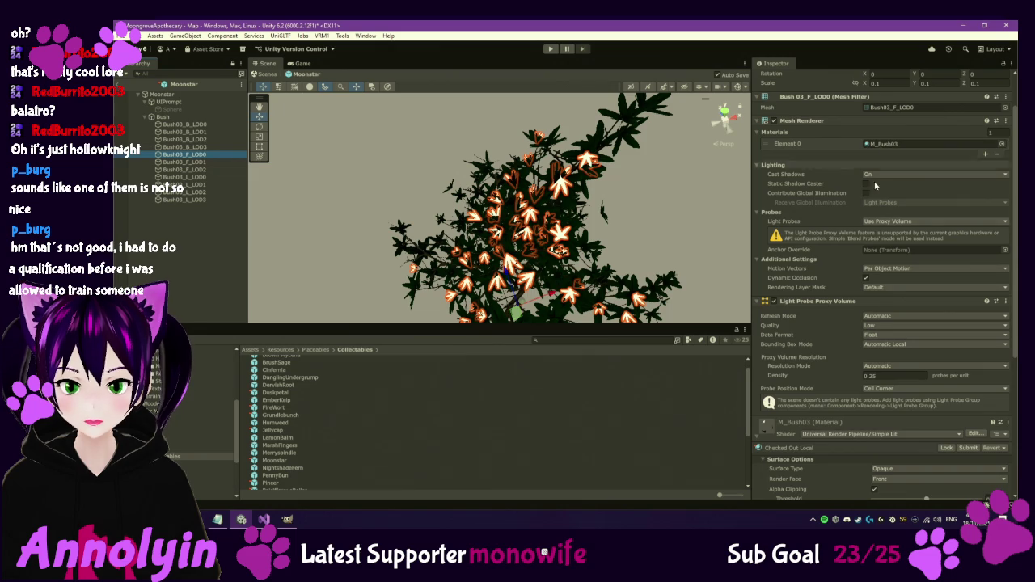
scroll(824, 379, down, 3)
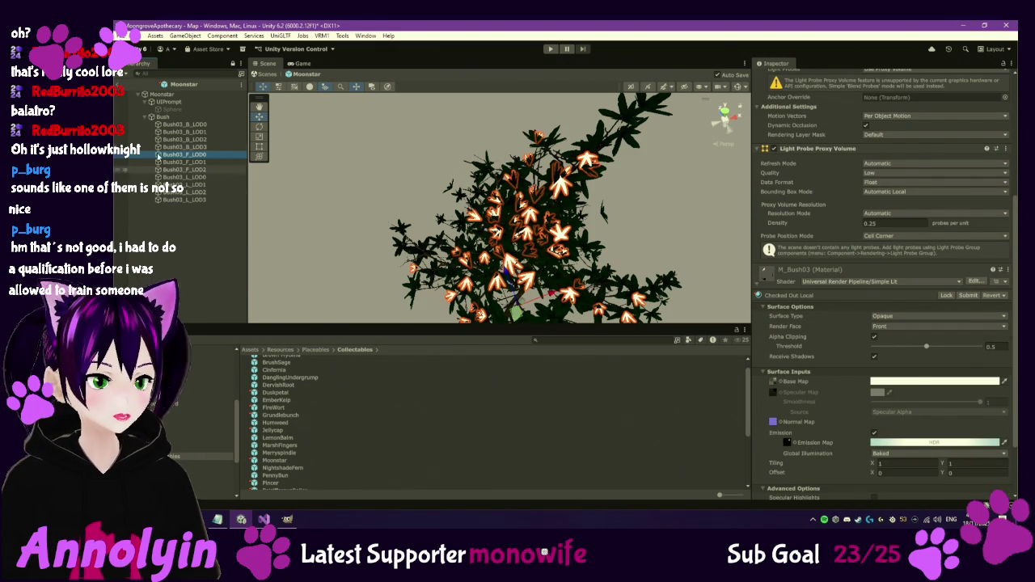
click(140, 84)
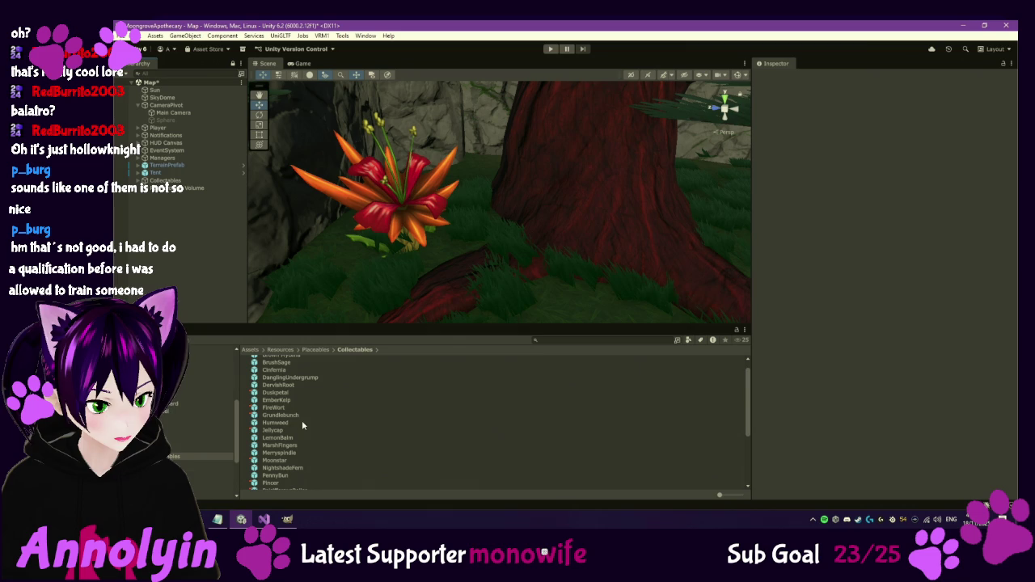
Open the Starlight Shroom prefab and assign its own mesh renderer as the Glow Renderer.
scroll(303, 426, down, 2)
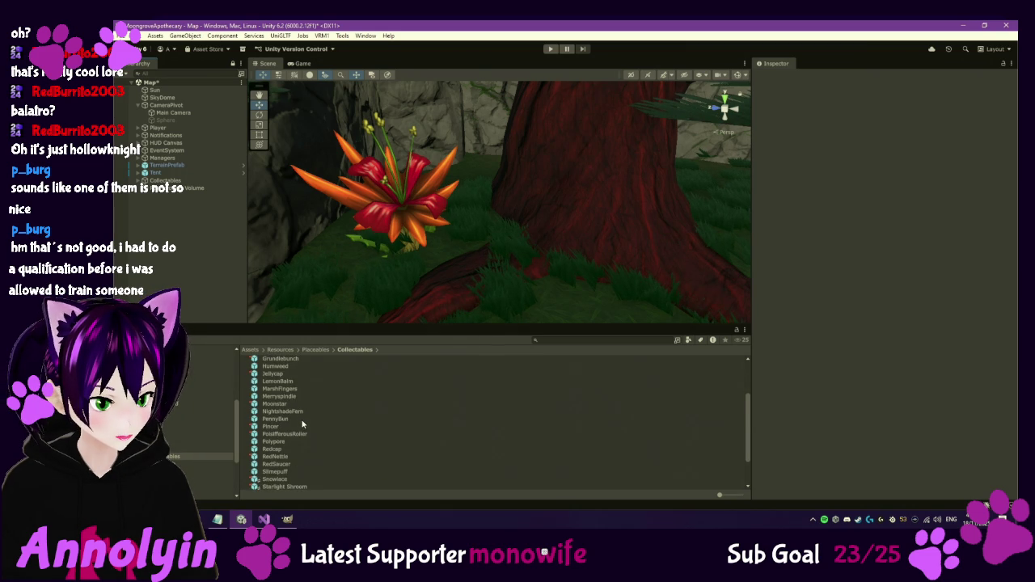
scroll(292, 445, down, 2)
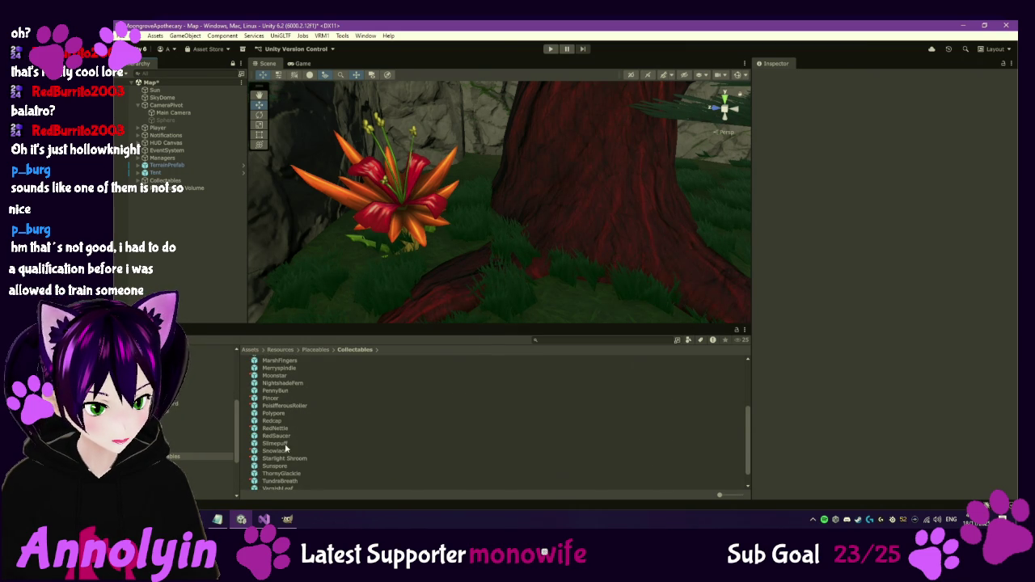
click(288, 458)
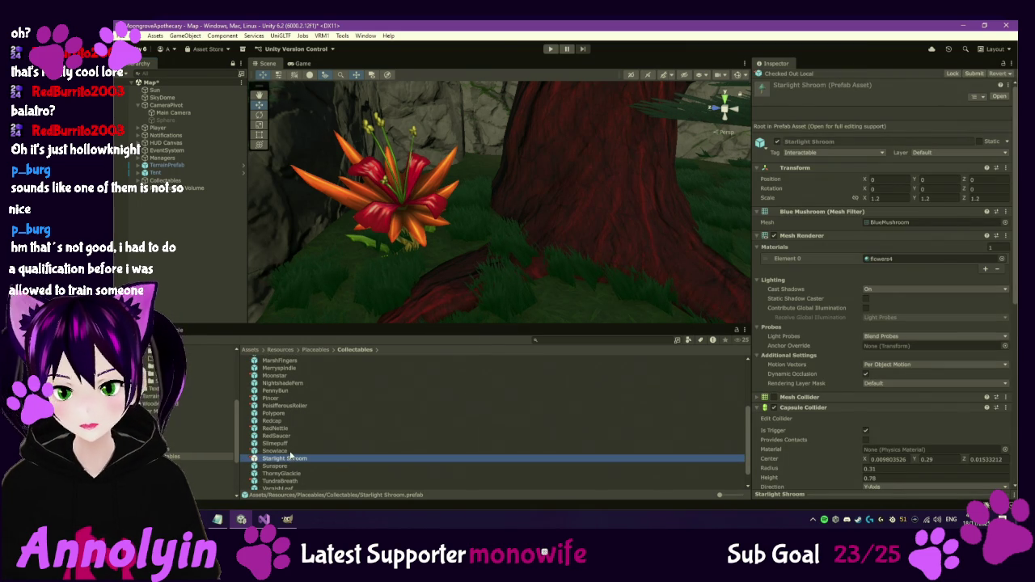
double_click(293, 459)
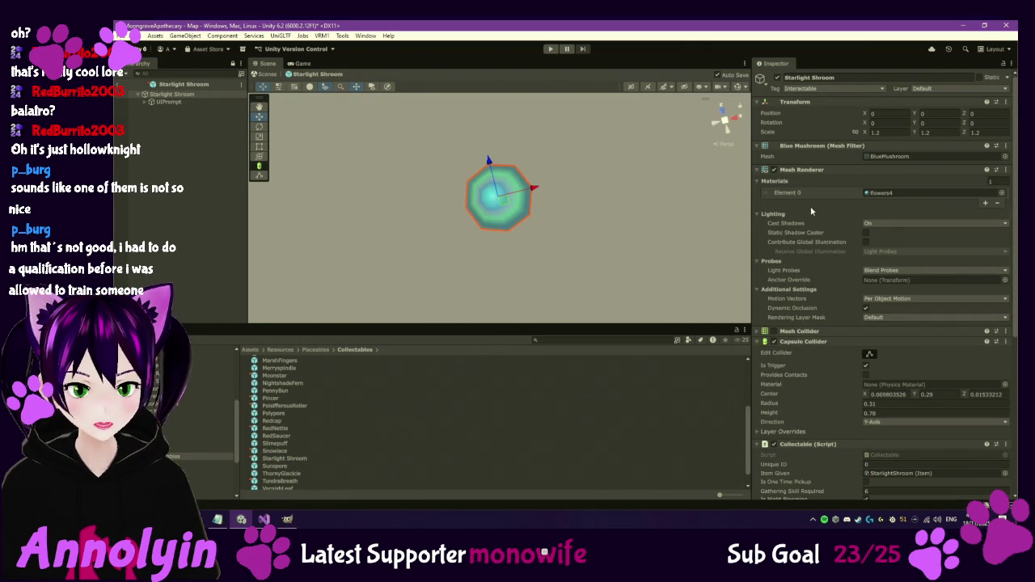
scroll(801, 212, down, 5)
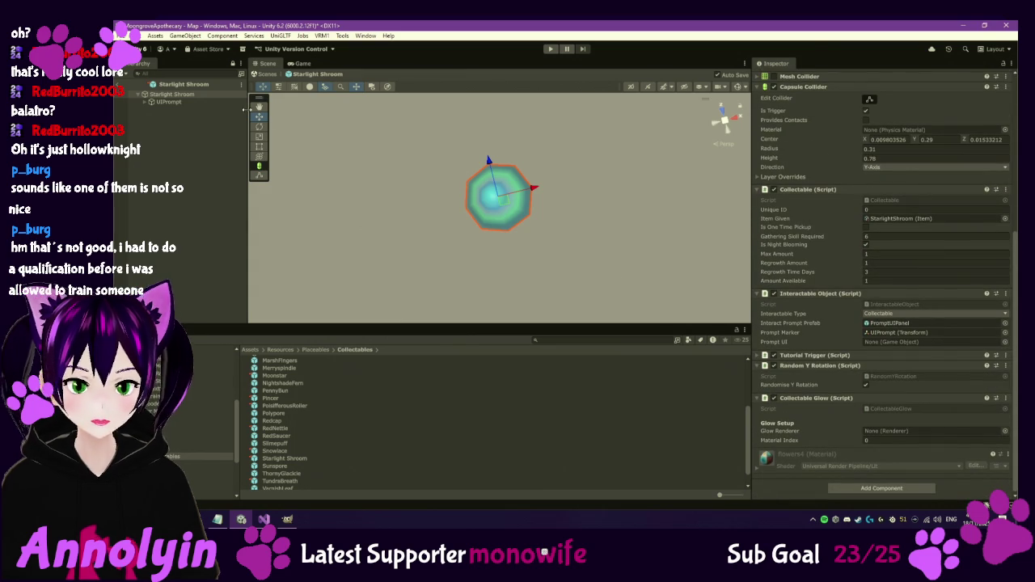
mouse_move(202, 96)
mouse_down()
mouse_move(730, 339)
mouse_move(890, 431)
mouse_up()
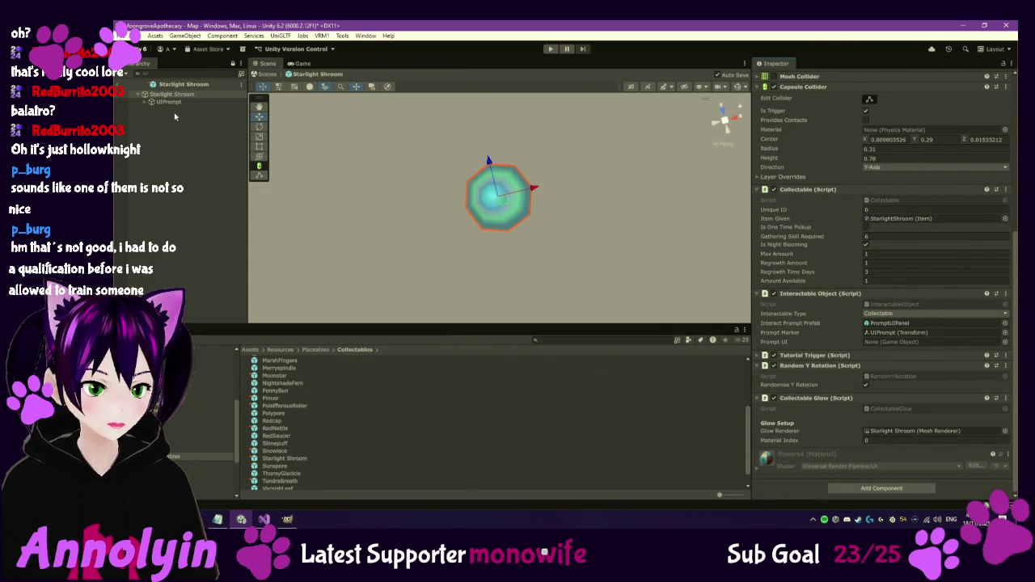
Expand the flowers4 material and check it out for editing, leaving its shader unchanged.
mouse_move(641, 209)
mouse_down()
mouse_move(541, 135)
mouse_move(606, 266)
mouse_move(551, 200)
mouse_move(557, 150)
mouse_move(555, 235)
mouse_move(544, 199)
mouse_move(566, 319)
mouse_move(502, 233)
mouse_up()
mouse_move(592, 201)
mouse_down()
mouse_move(598, 243)
mouse_move(707, 255)
mouse_up()
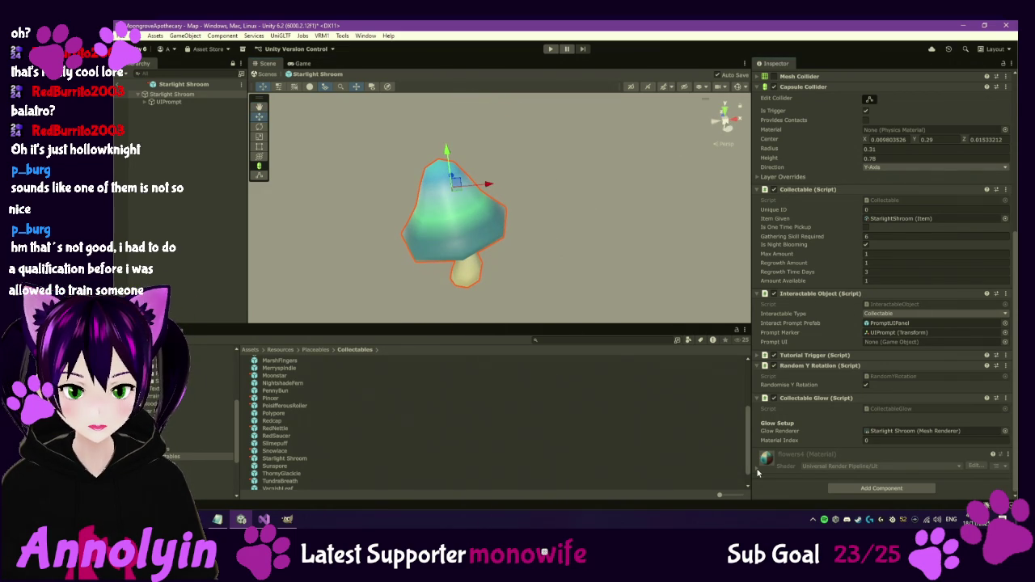
click(758, 471)
scroll(814, 434, down, 2)
click(995, 403)
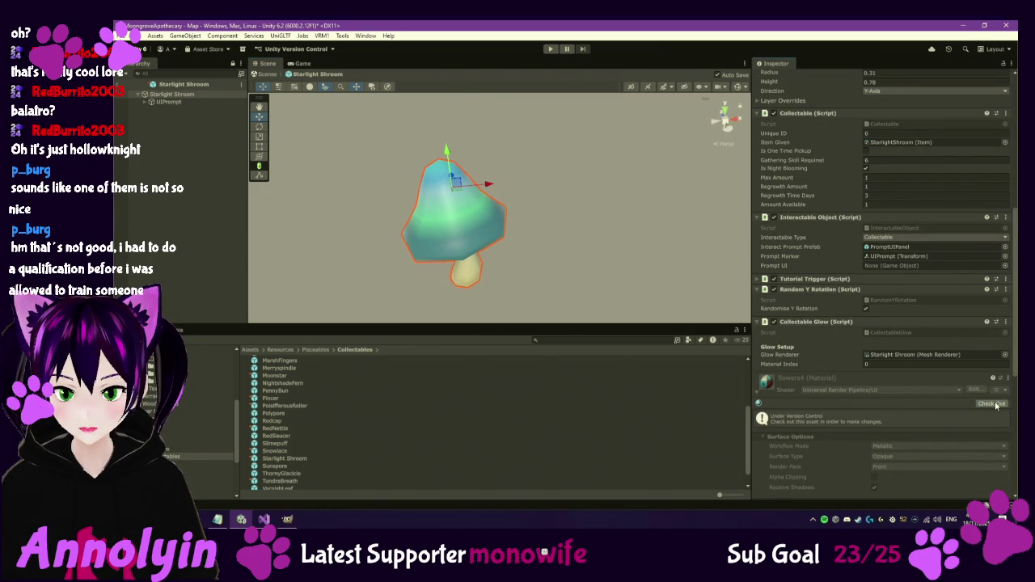
click(957, 391)
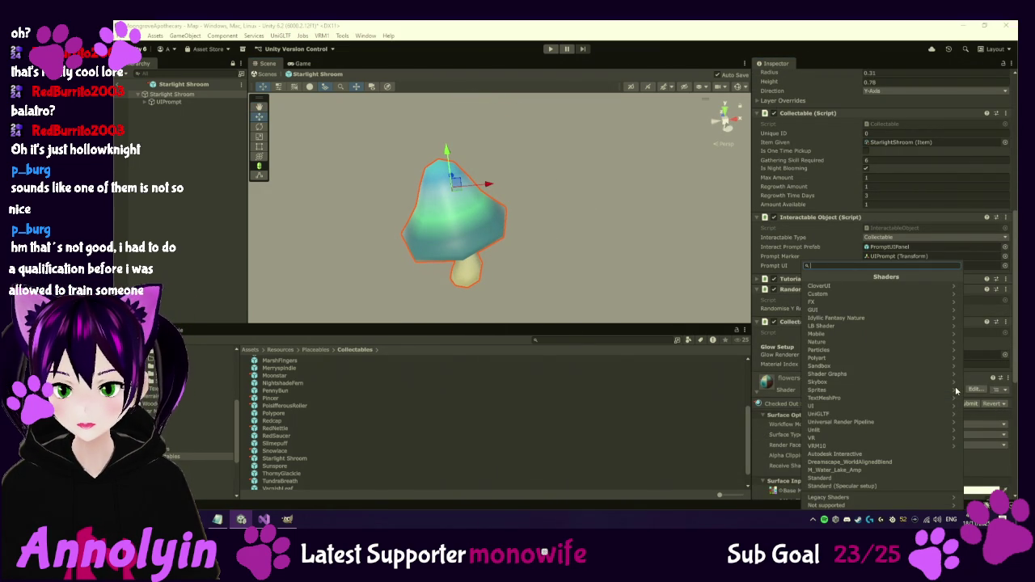
click(691, 420)
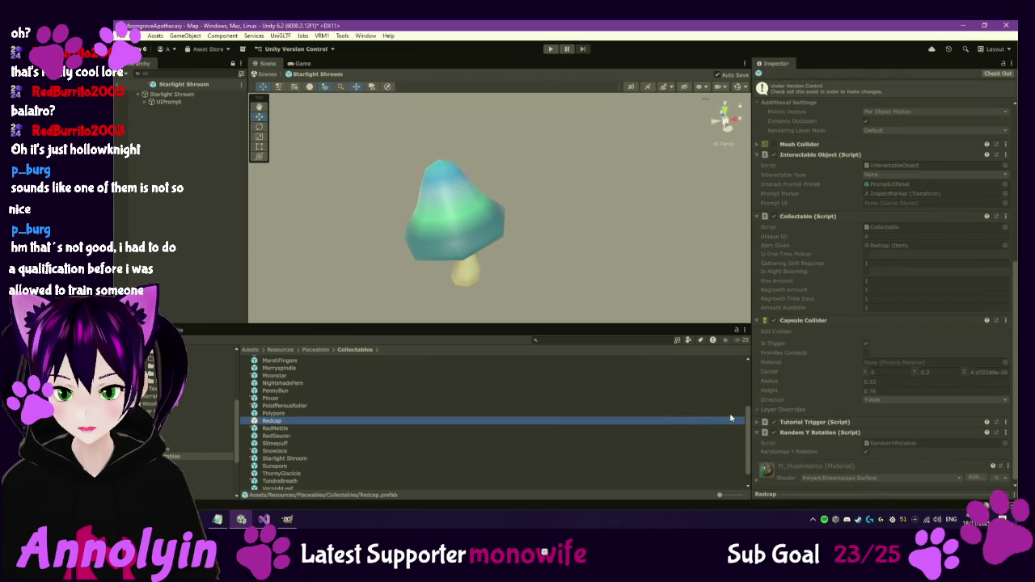
Locate the flowers4 base map texture, PlantTextures, in the Project window.
click(171, 95)
scroll(815, 452, down, 5)
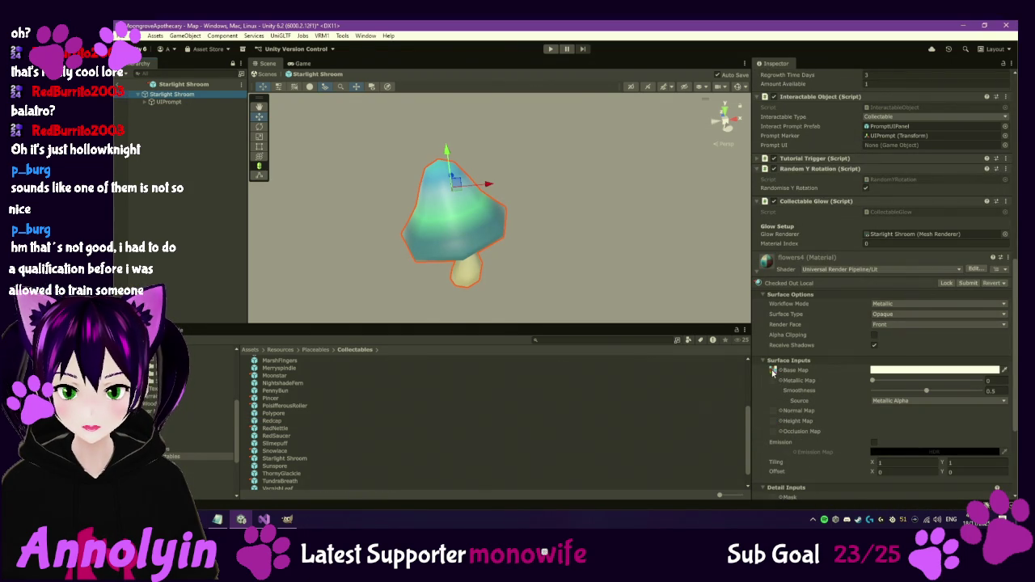
click(772, 372)
click(293, 420)
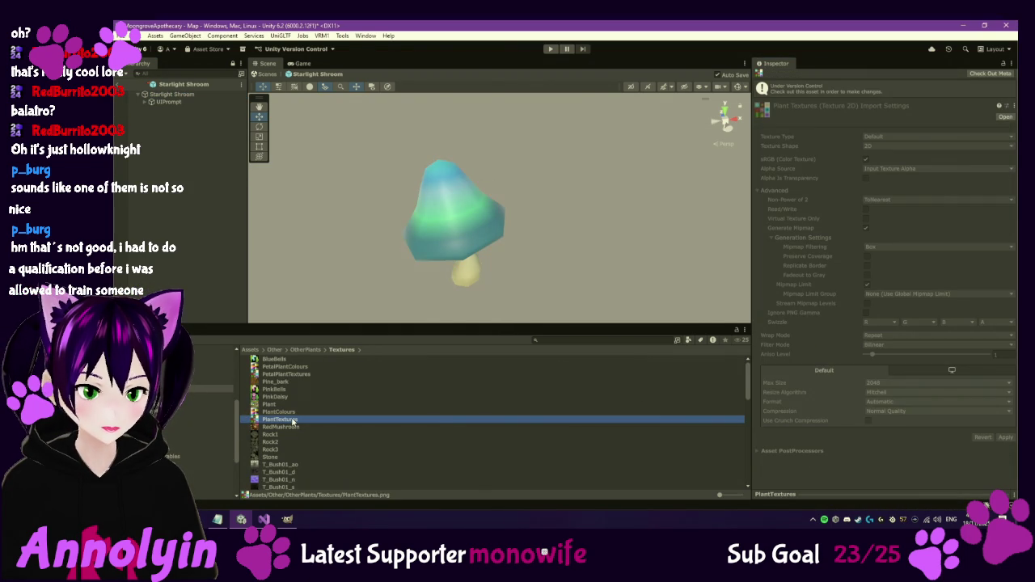
Check out the PlantTextures texture for editing.
right_click(293, 420)
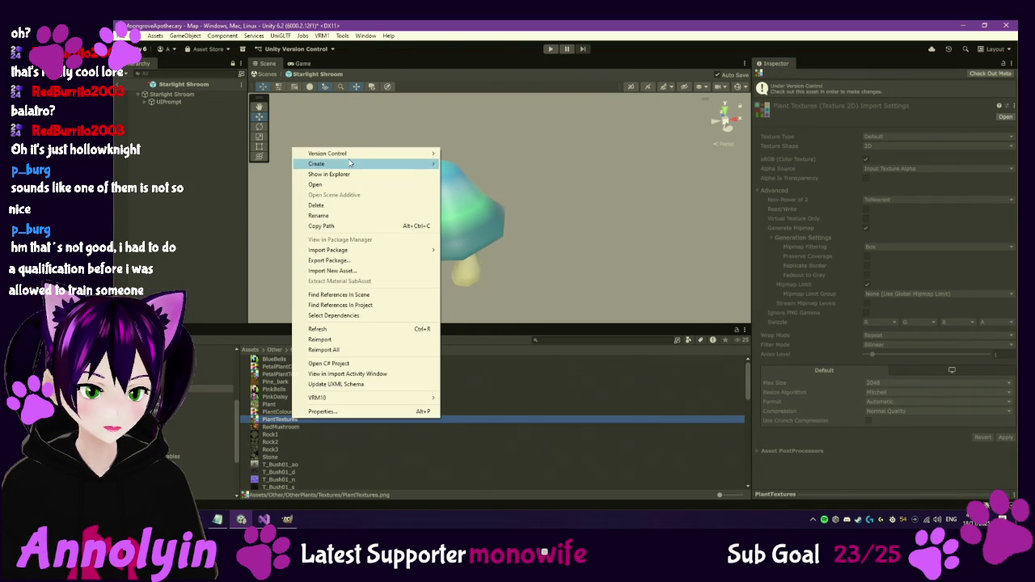
mouse_move(348, 154)
click(502, 175)
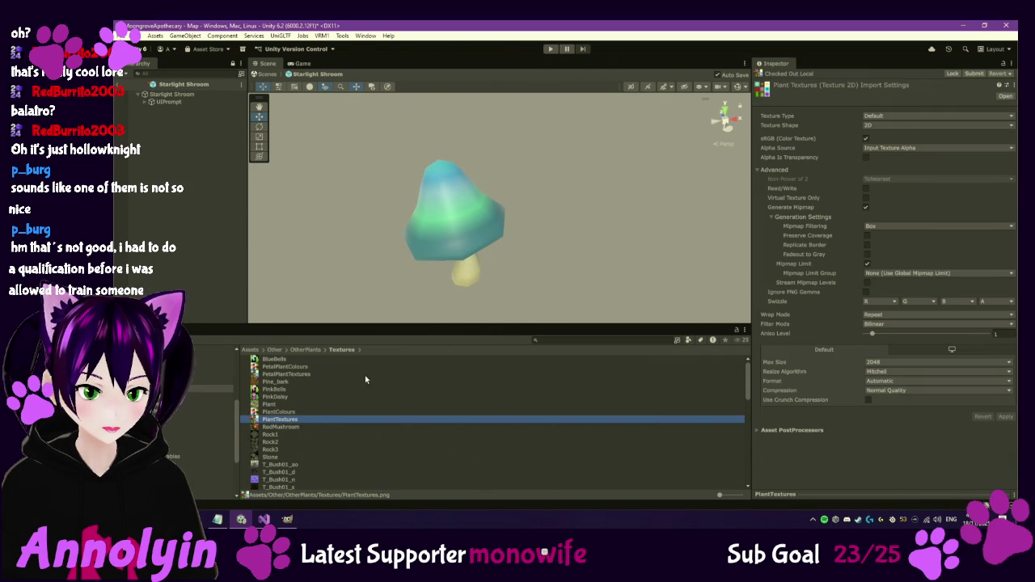
Reveal PlantTextures.png in File Explorer and open it in GIMP.
right_click(305, 419)
click(352, 170)
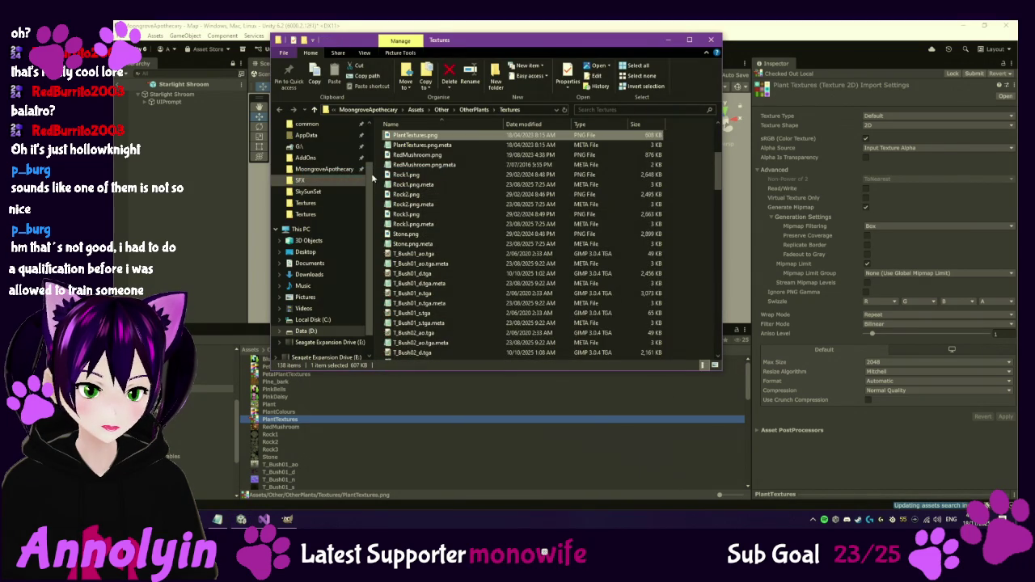
right_click(449, 136)
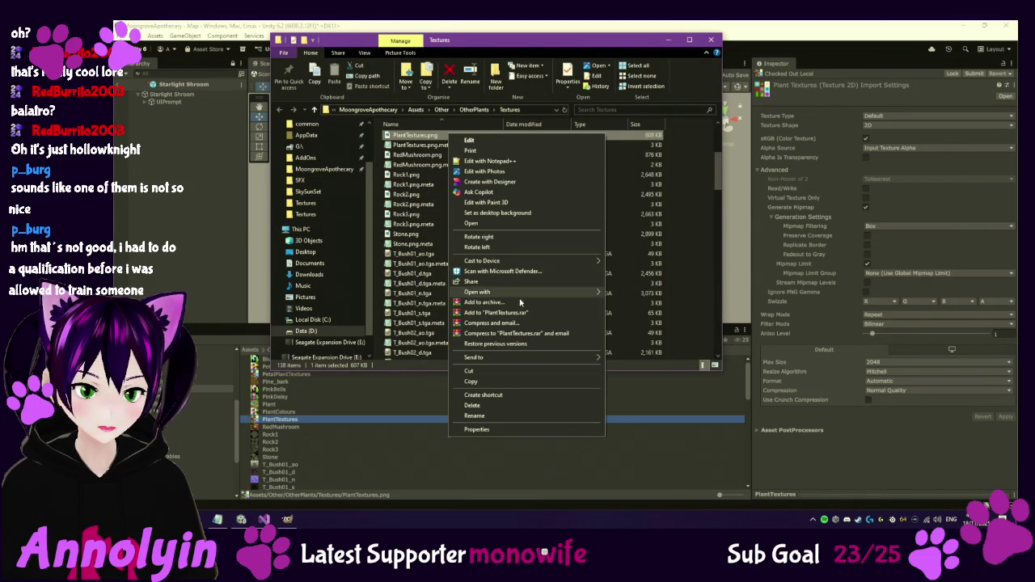
mouse_move(566, 292)
click(654, 291)
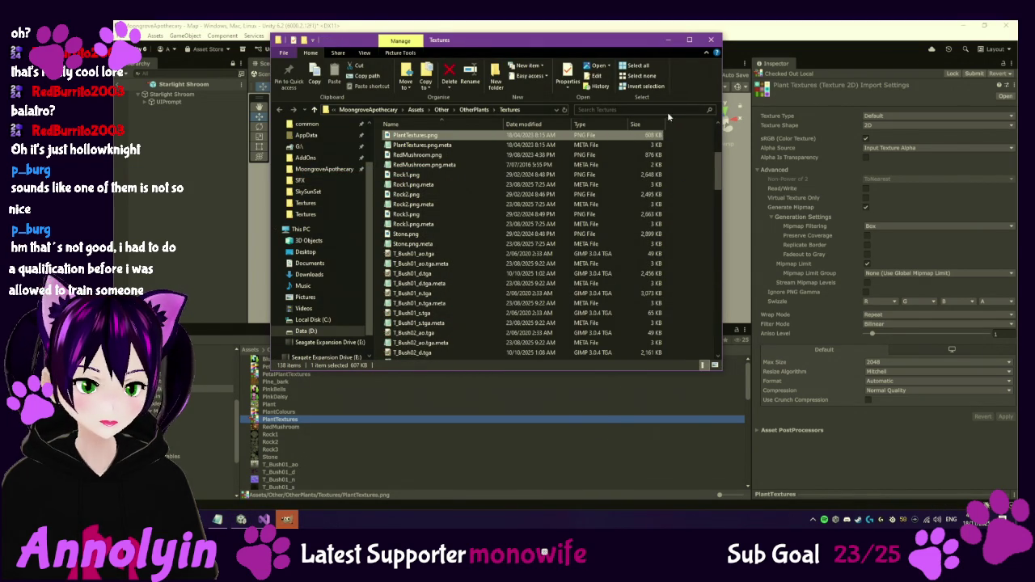
click(670, 39)
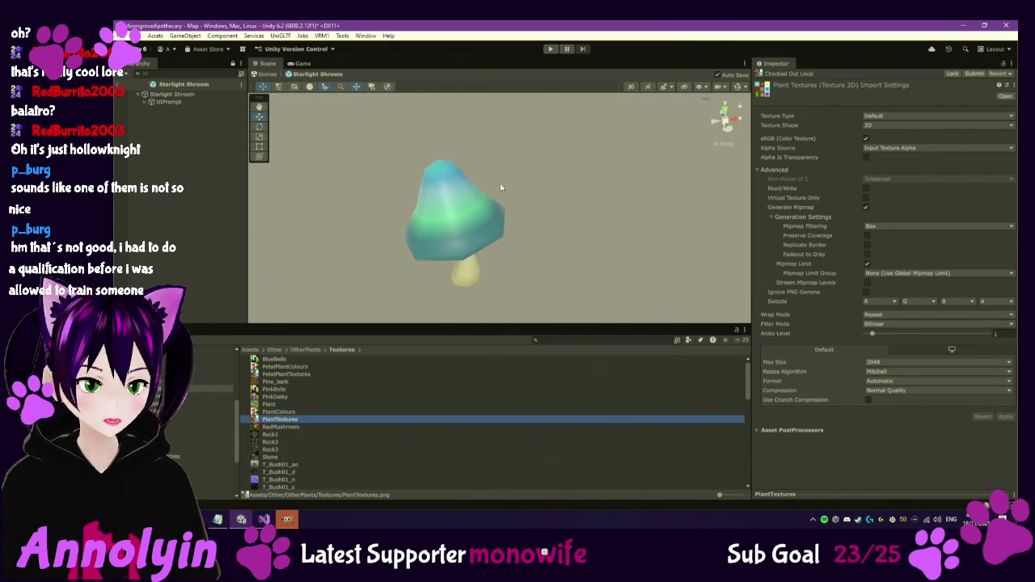
click(296, 521)
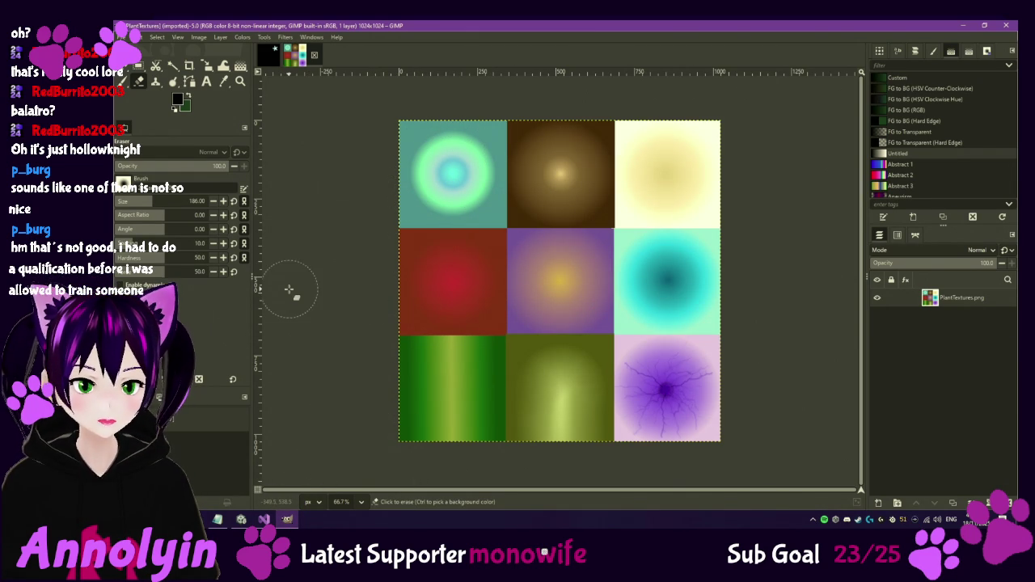
click(139, 65)
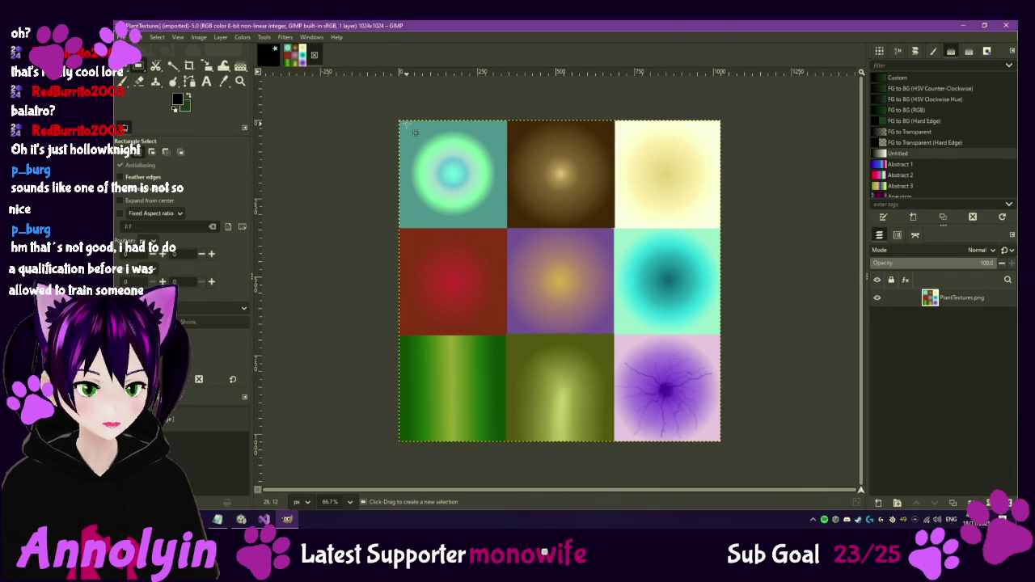
Cut the top-left teal tile and paste it into a new transparent layer named tent.
drag(404, 124, 504, 222)
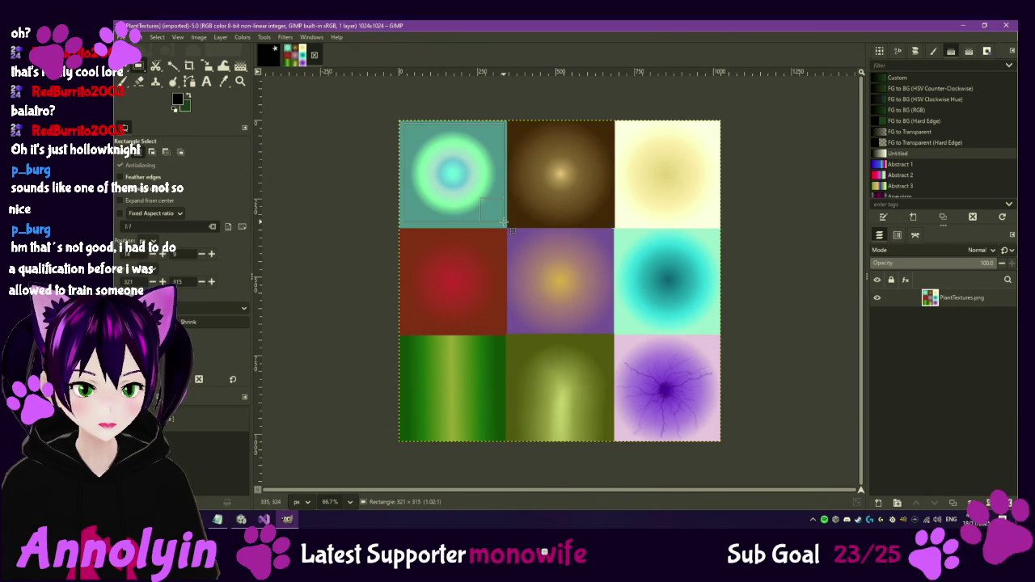
drag(504, 223, 504, 224)
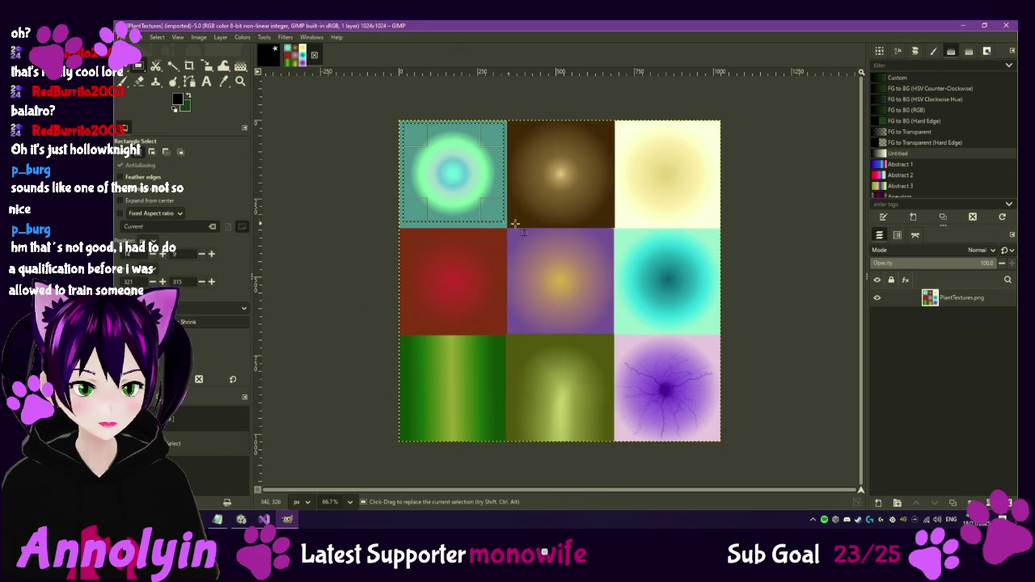
key(ctrl+x)
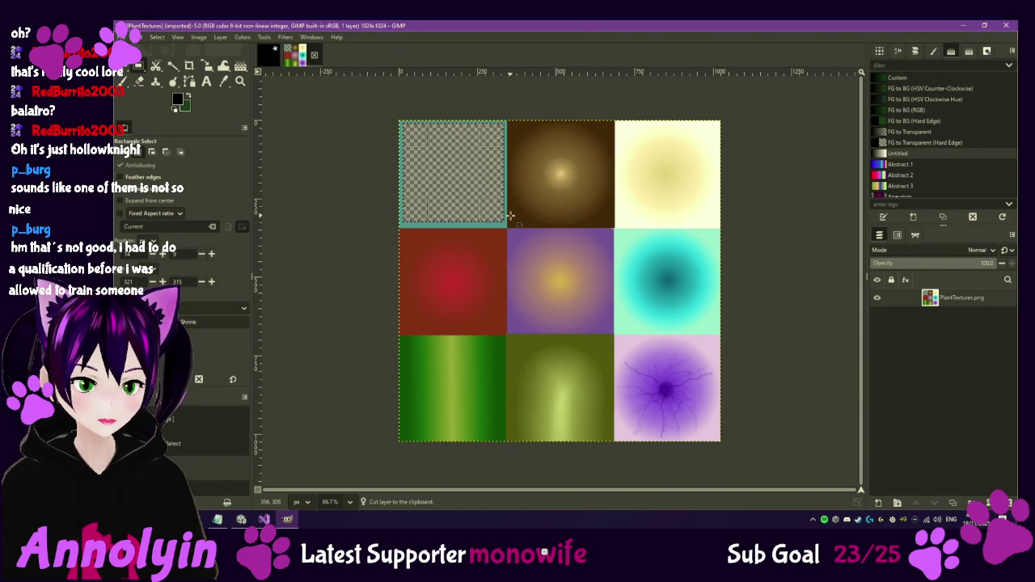
right_click(962, 337)
click(906, 93)
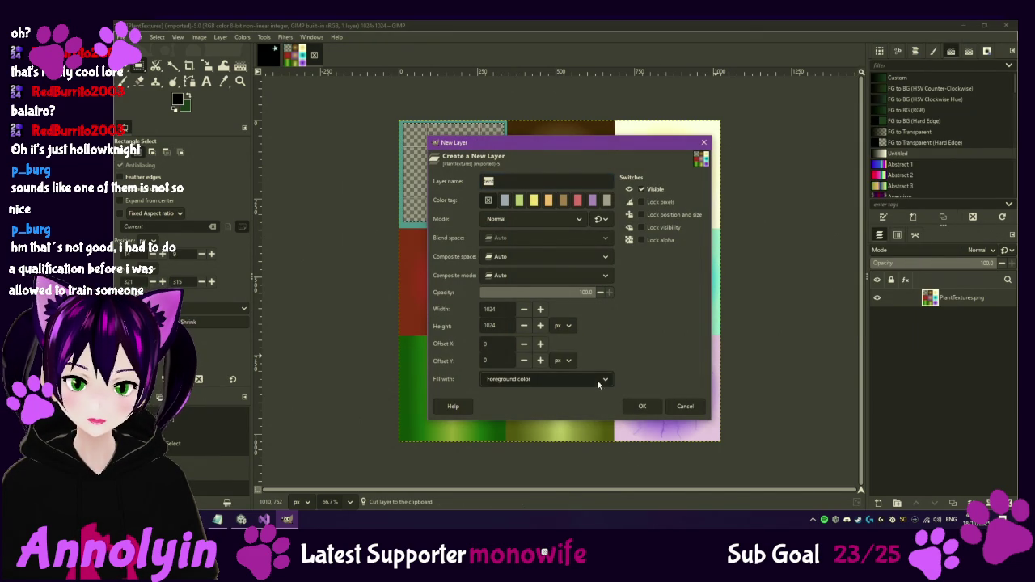
click(600, 380)
click(581, 435)
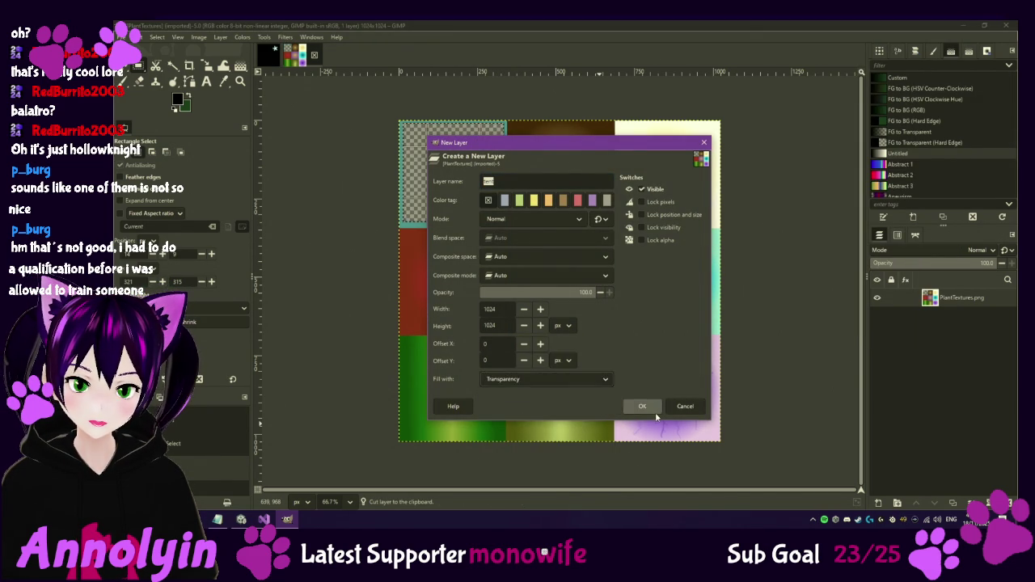
click(642, 406)
key(ctrl+v)
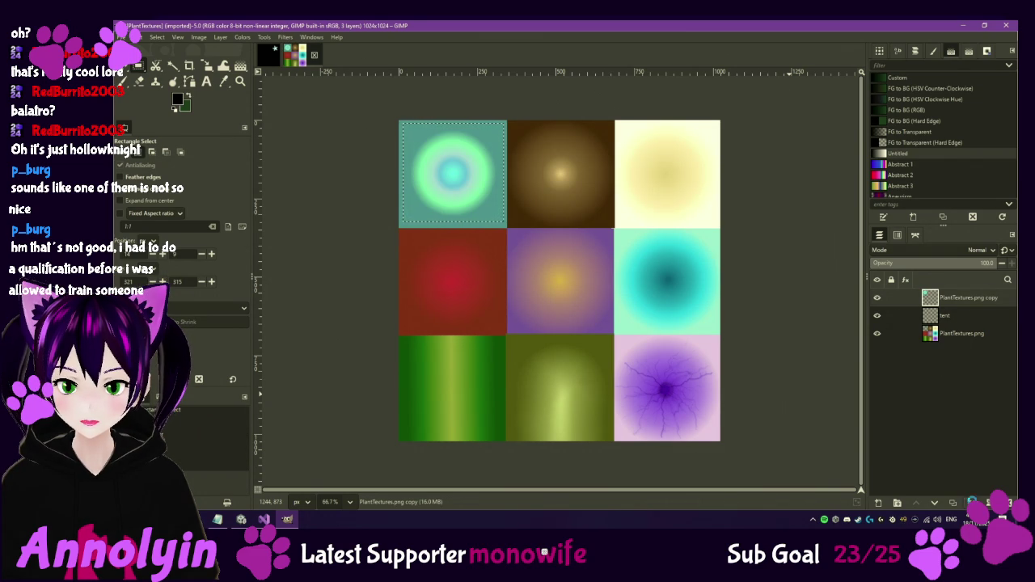
right_click(963, 297)
click(952, 394)
Add a black foreground-filled layer and move the tent layer above it.
right_click(950, 344)
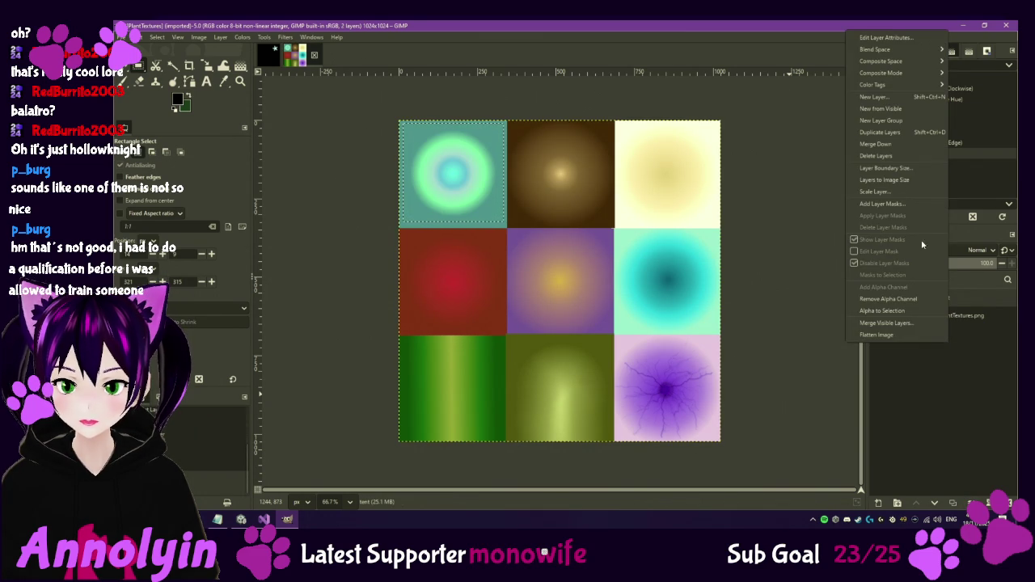
click(882, 97)
click(554, 377)
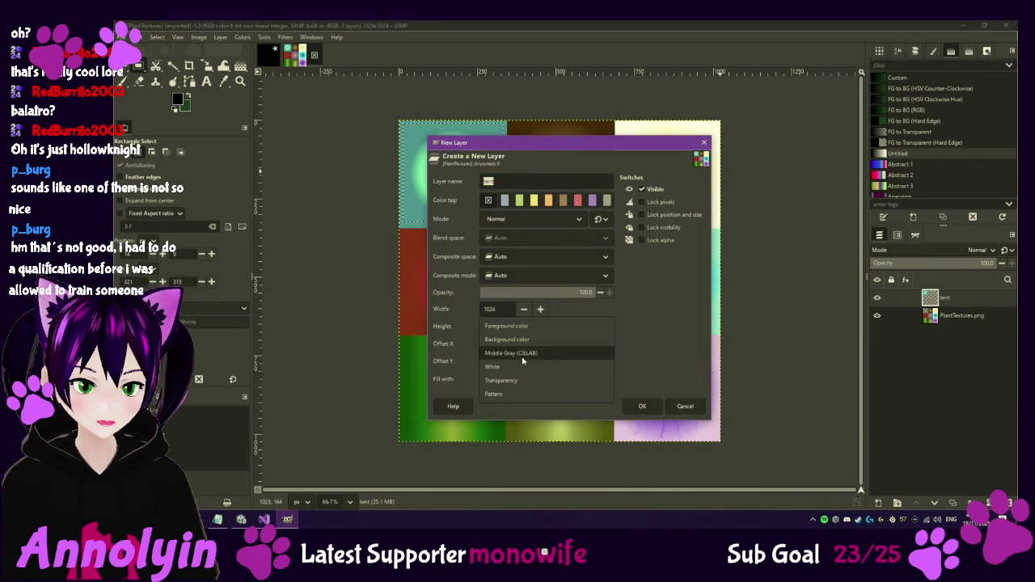
click(514, 328)
click(642, 406)
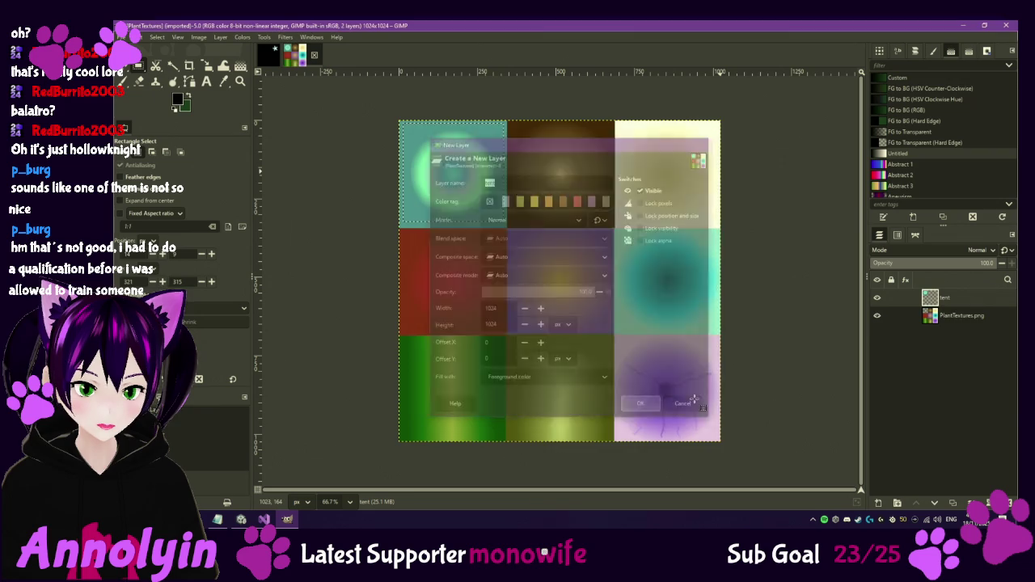
mouse_move(950, 322)
mouse_down()
mouse_move(971, 342)
mouse_move(961, 335)
mouse_up()
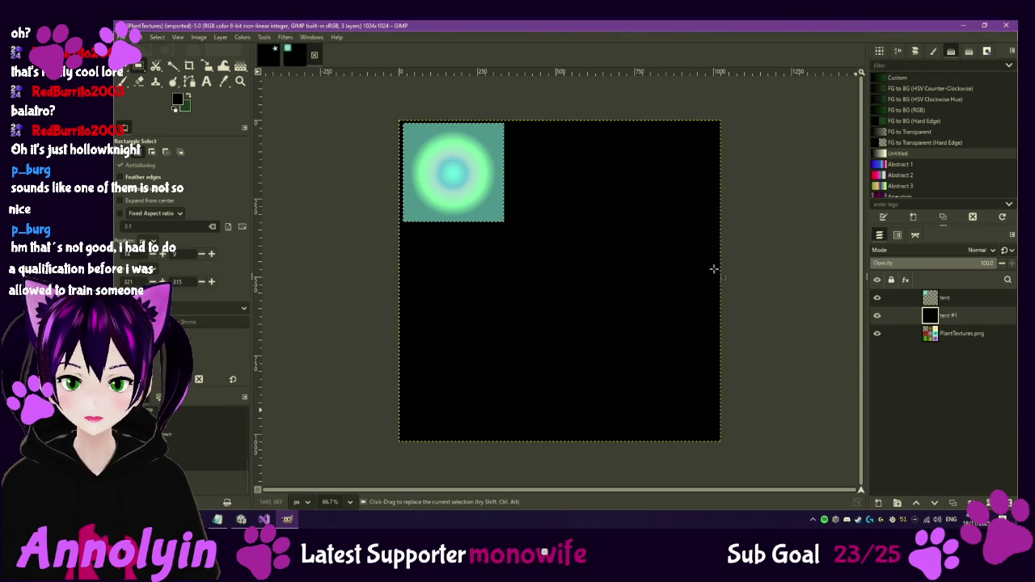
Fuzzy-select the teal area around the circle on the tent layer, adjusting the feather radius.
drag(470, 303, 518, 336)
click(970, 297)
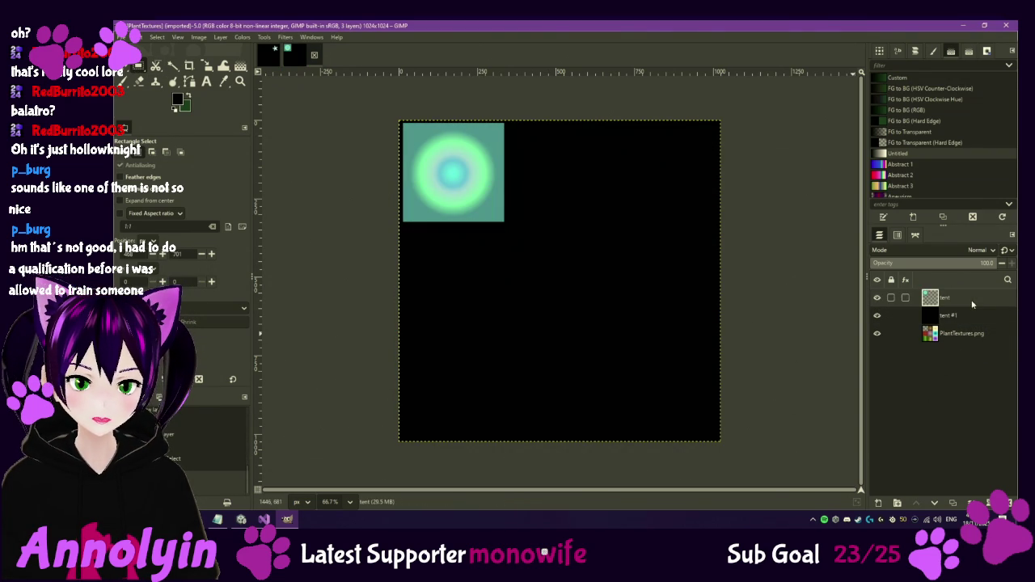
scroll(480, 203, up, 4)
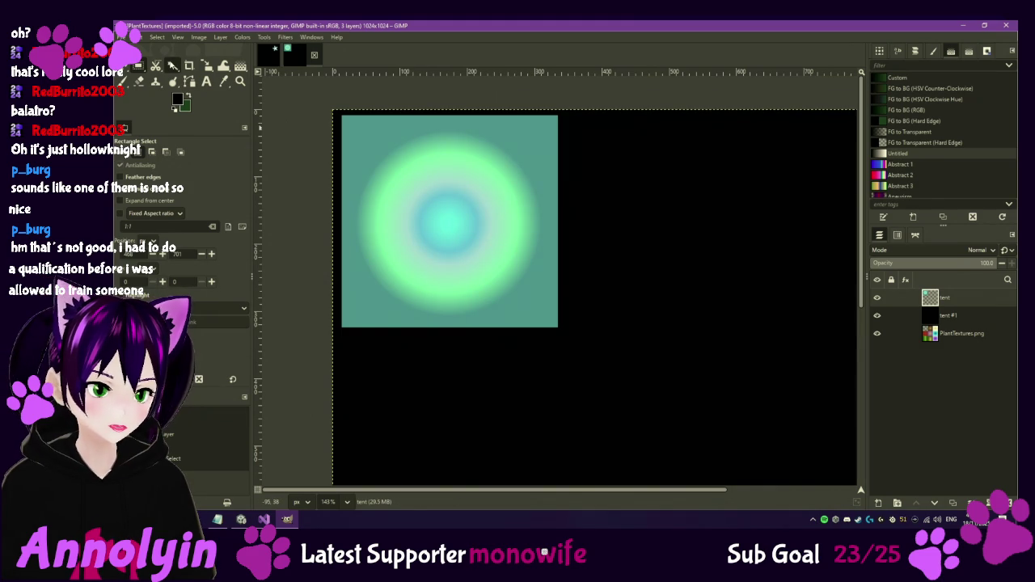
click(173, 66)
click(368, 138)
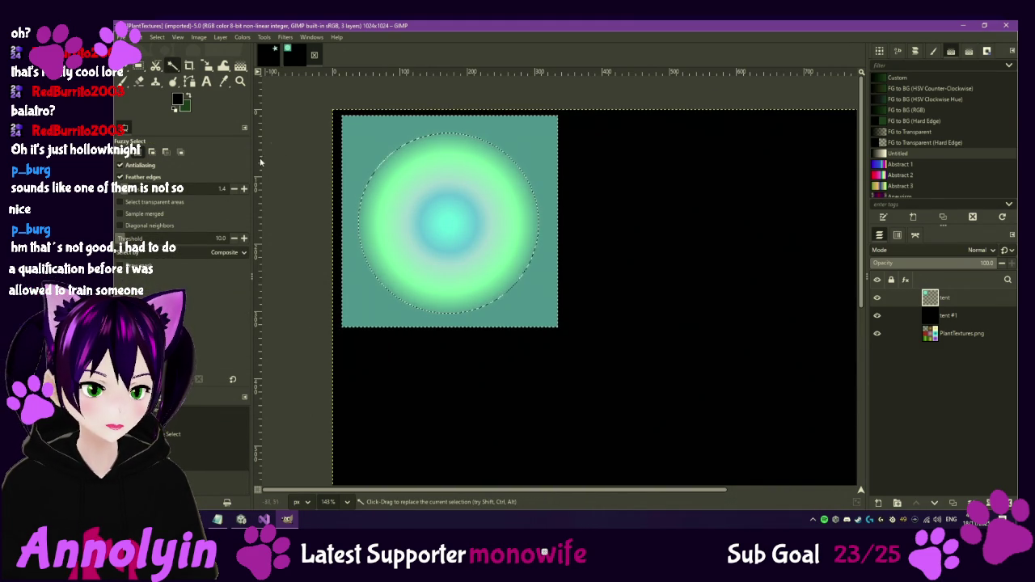
click(232, 191)
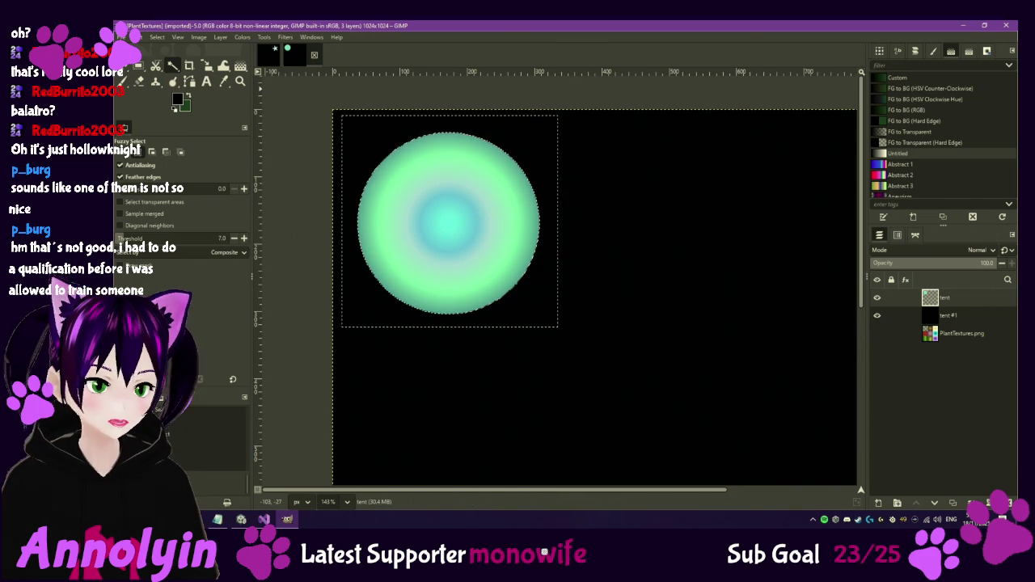
Export the image as PlantTextures_e.png into the Textures folder.
click(128, 37)
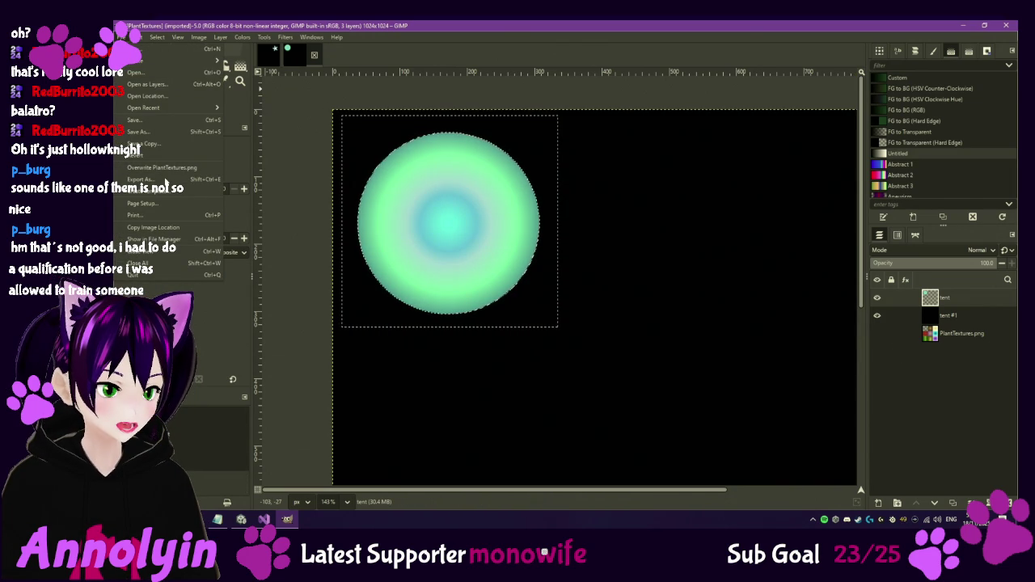
click(149, 179)
text(PlantTextures_e.png)
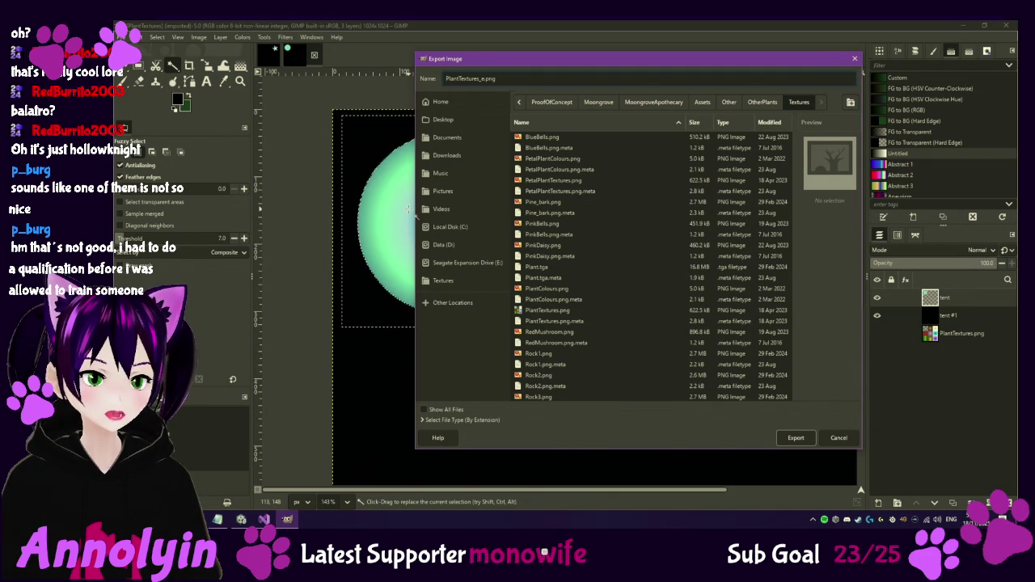
key(Return)
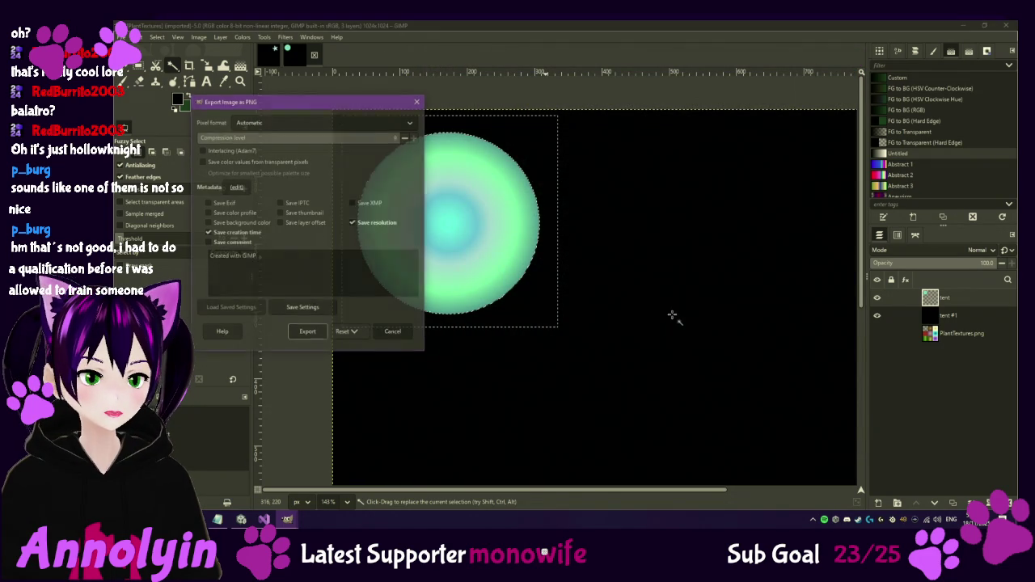
click(307, 332)
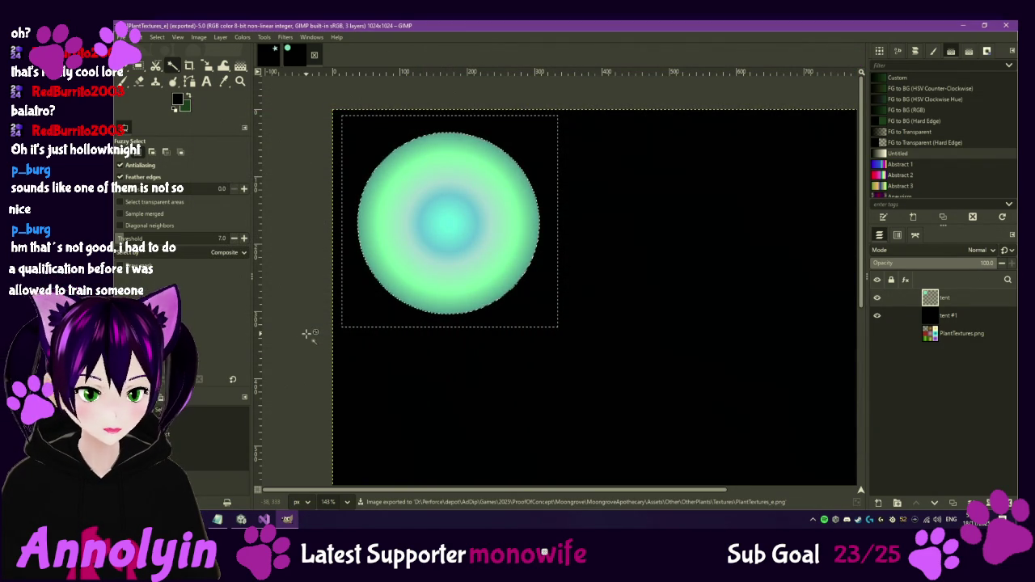
click(241, 520)
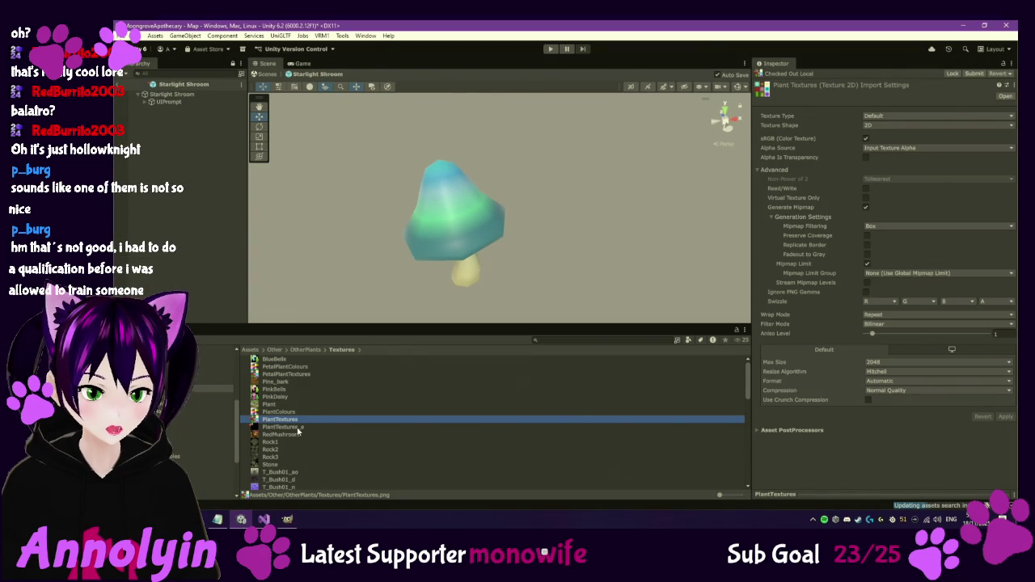
Enable emission on the Starlight Shroom's material with PlantTextures_e as the emission map.
click(185, 95)
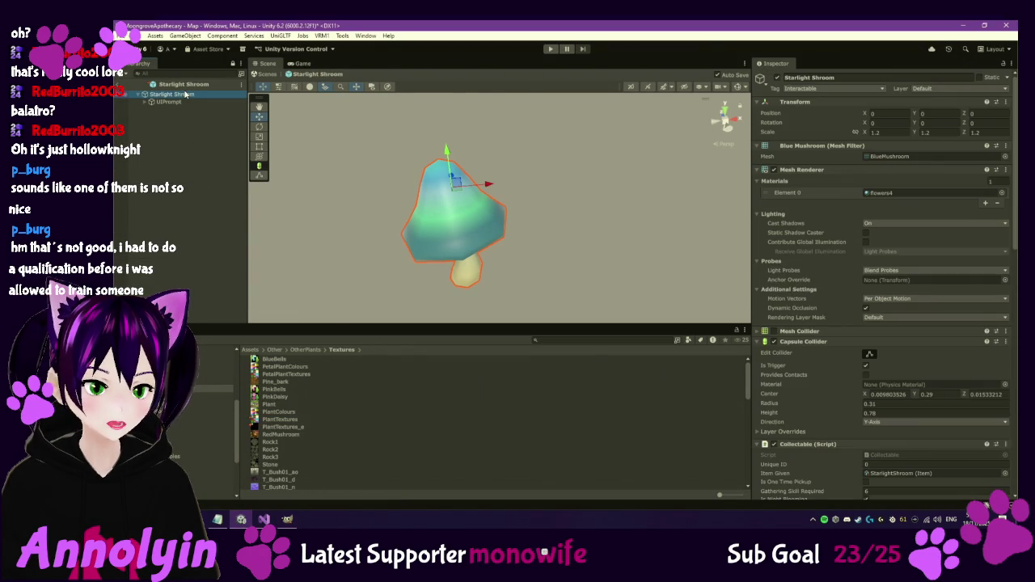
scroll(783, 312, down, 5)
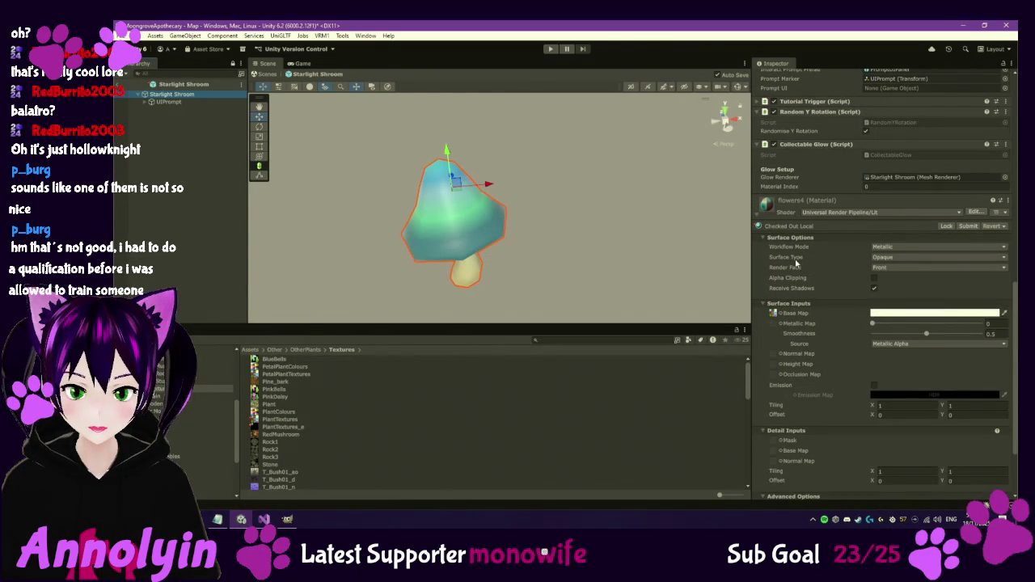
click(873, 385)
mouse_move(296, 433)
mouse_down()
mouse_move(665, 423)
mouse_move(791, 395)
mouse_up()
Set the HDR emission colour to a bright teal-cyan.
click(934, 395)
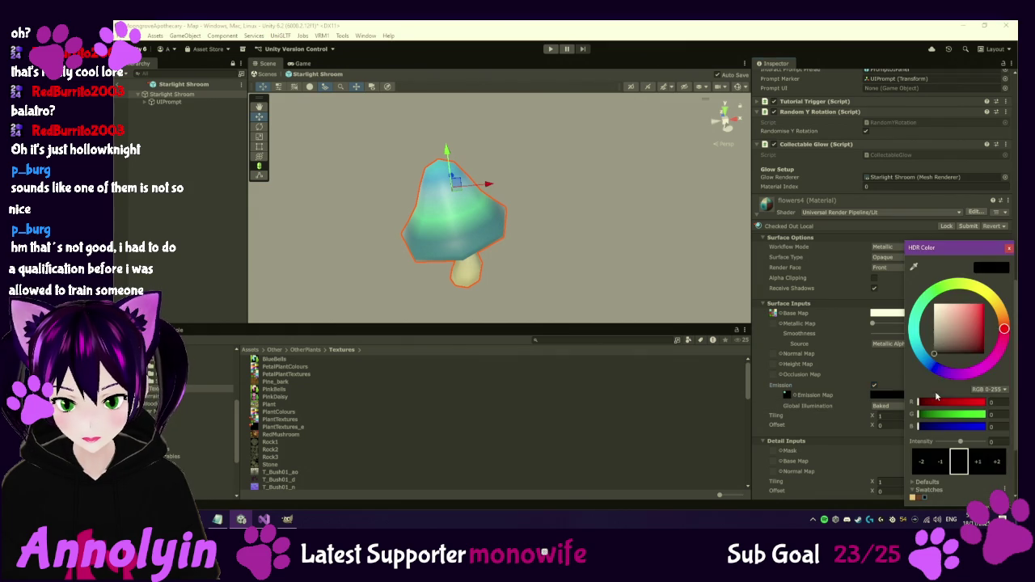
click(916, 330)
click(966, 322)
click(959, 318)
mouse_move(952, 329)
mouse_down()
mouse_move(957, 340)
mouse_move(953, 311)
mouse_move(932, 314)
mouse_move(967, 314)
mouse_move(982, 343)
mouse_move(978, 370)
mouse_move(968, 340)
mouse_up()
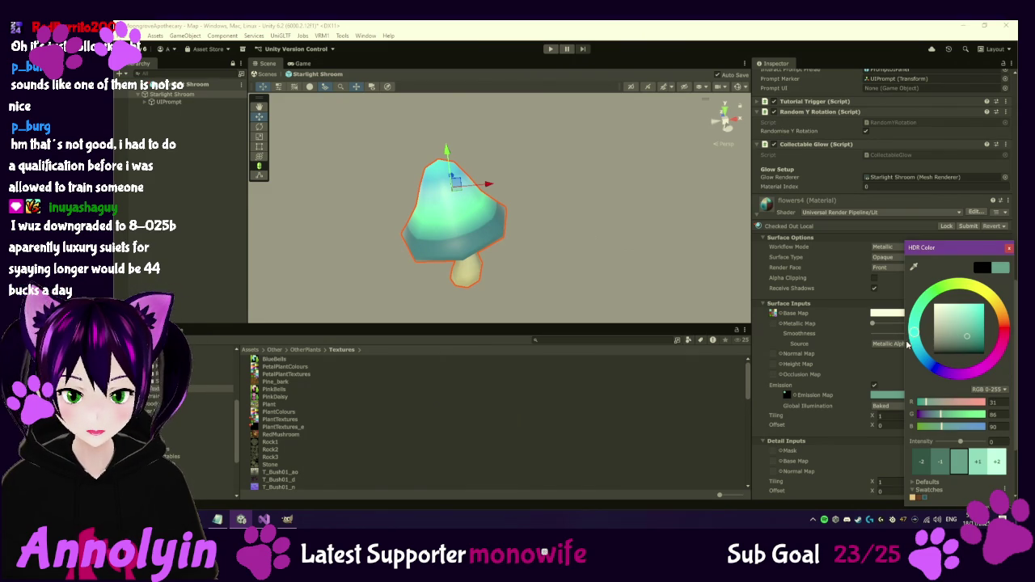
mouse_move(951, 335)
mouse_down()
mouse_move(943, 330)
mouse_move(983, 320)
mouse_move(947, 331)
mouse_move(953, 340)
mouse_up()
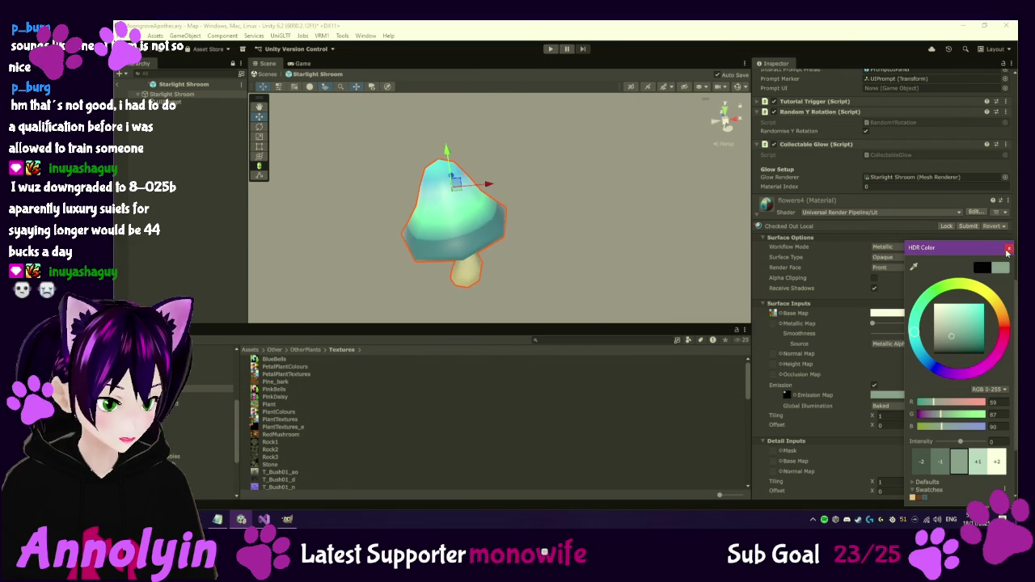
click(1008, 250)
Re-export the GIMP image over PlantTextures_e.png.
click(287, 520)
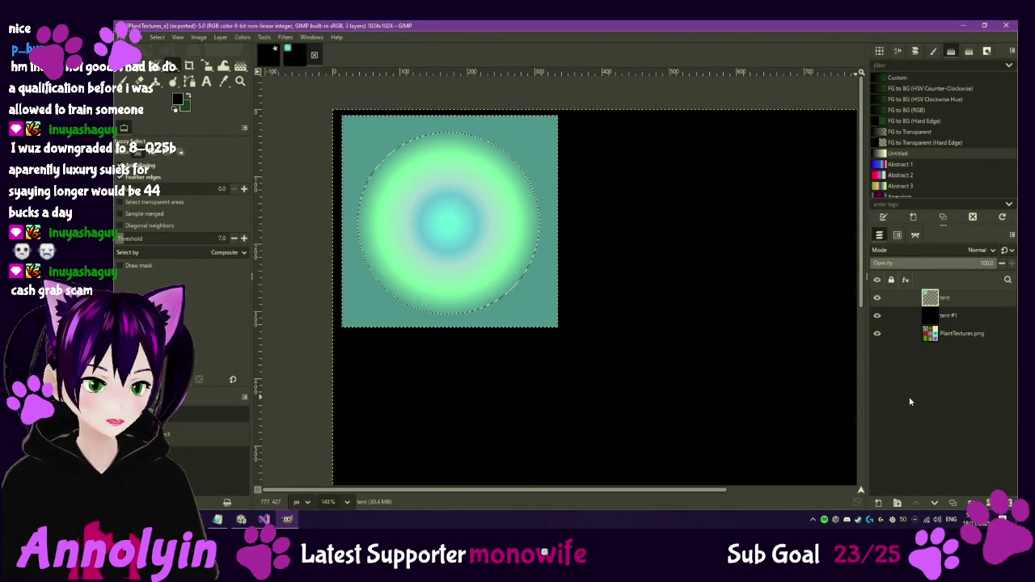
click(131, 38)
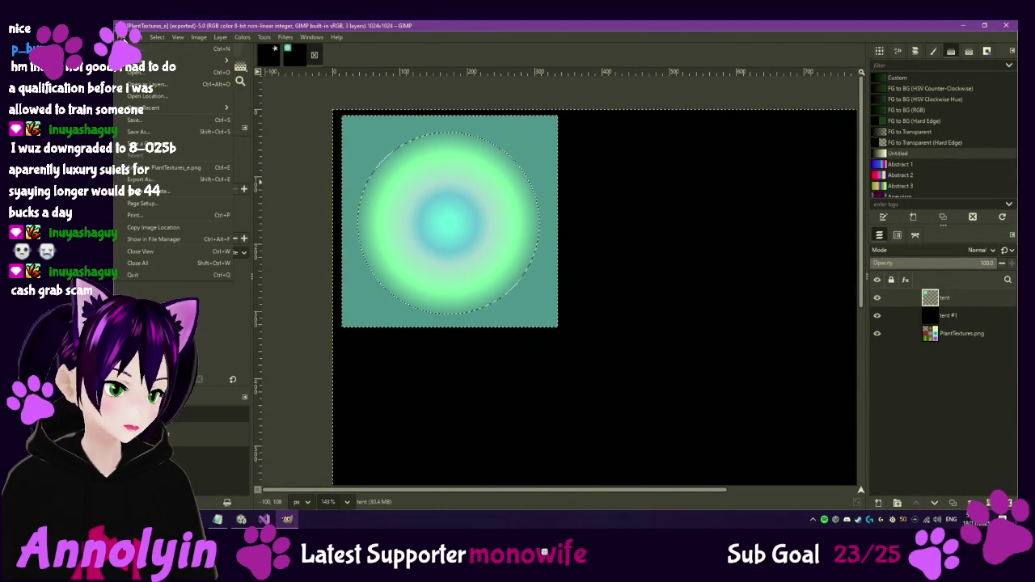
click(165, 167)
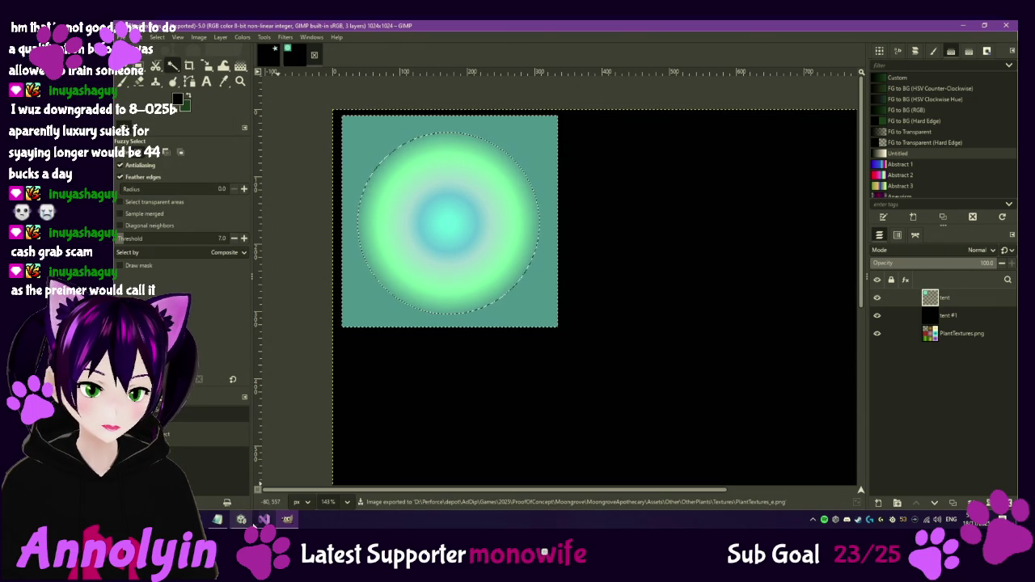
click(265, 519)
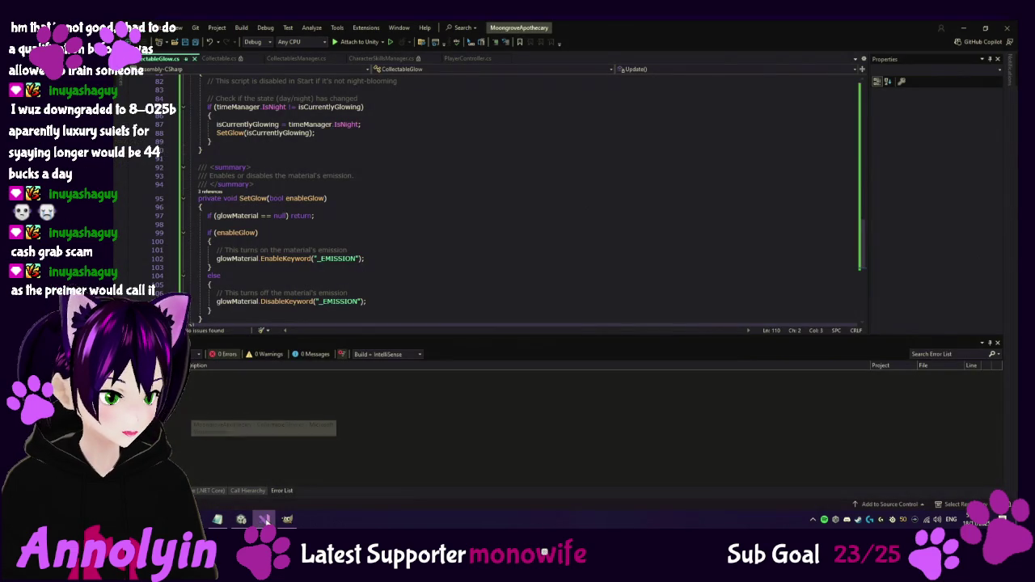
Brighten the flowers4 teal emission colour and raise its intensity to 2.
click(241, 519)
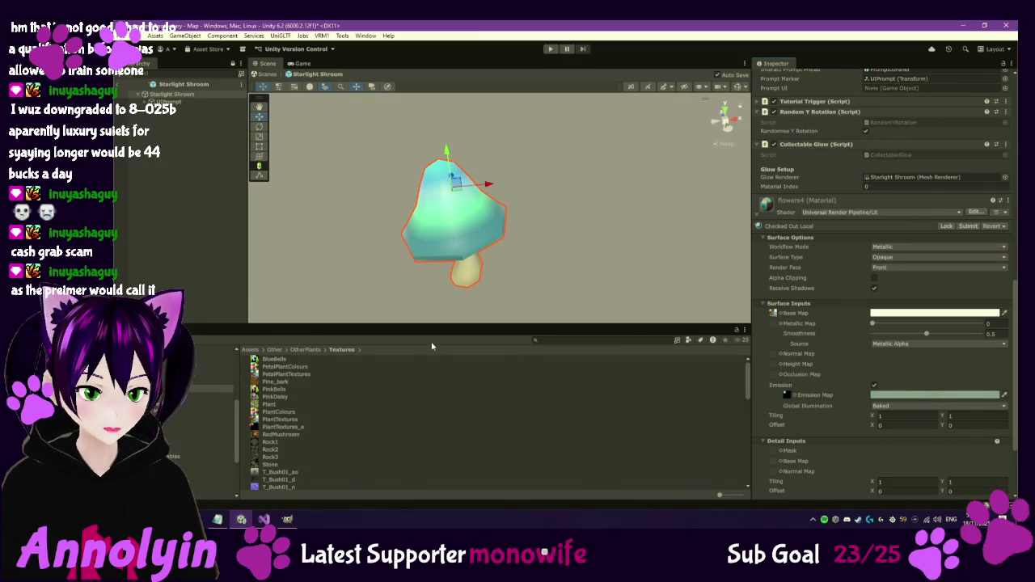
click(928, 397)
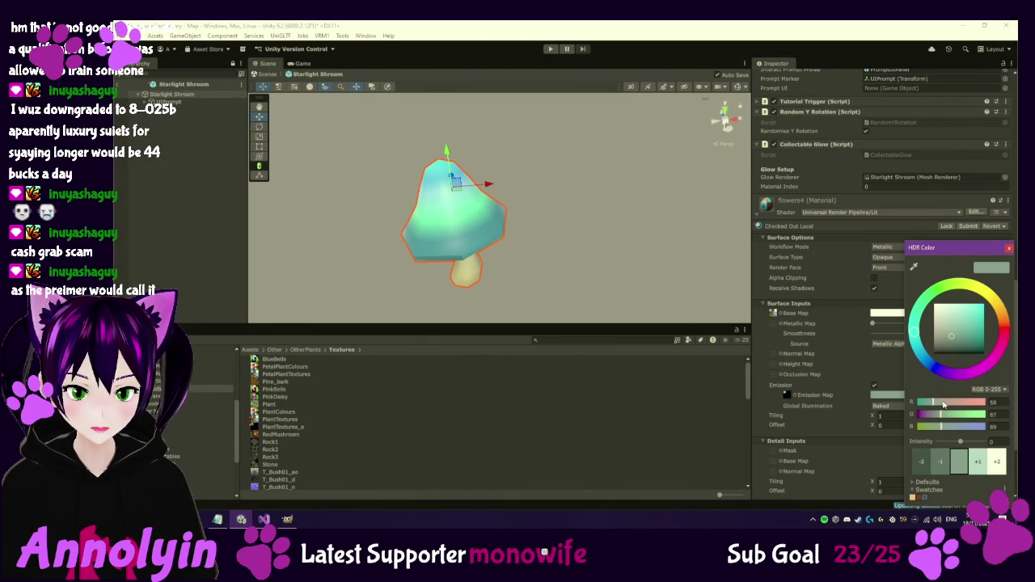
mouse_move(954, 340)
mouse_down()
mouse_move(934, 306)
mouse_move(970, 315)
mouse_move(952, 337)
mouse_move(954, 328)
mouse_up()
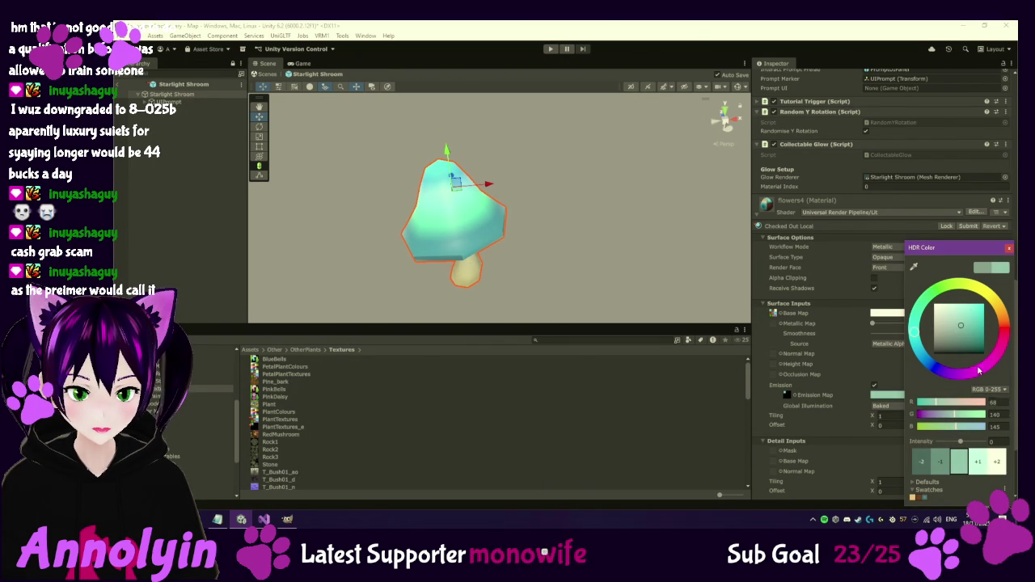
click(998, 462)
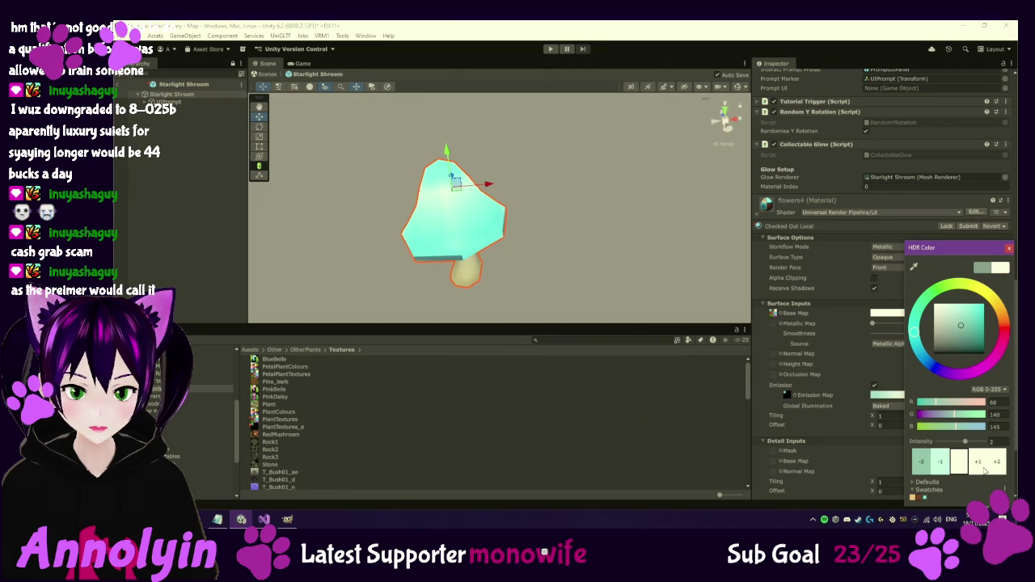
click(1008, 248)
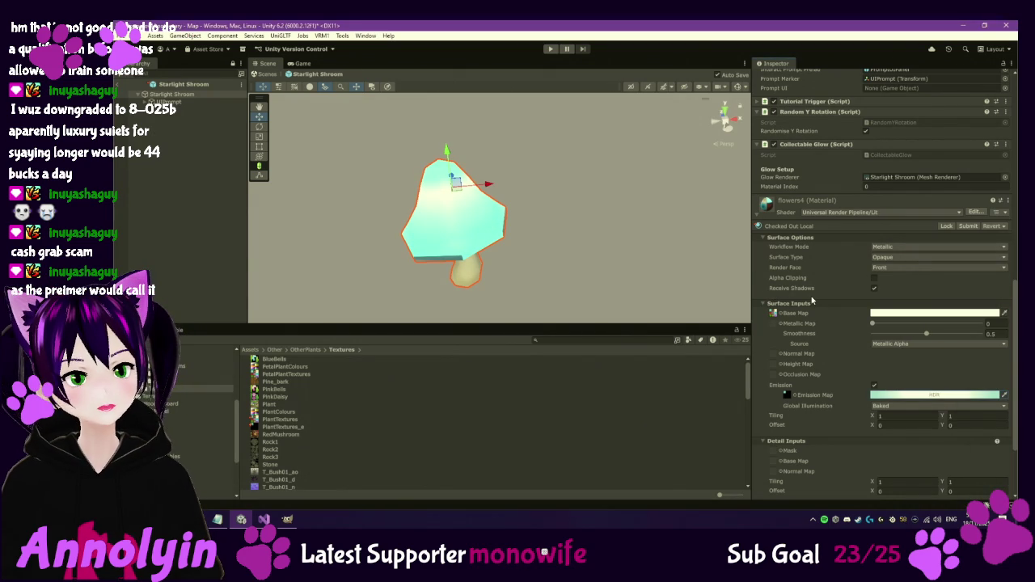
Check the Starlight Shroom's glow, then leave the prefab for the Map scene.
click(138, 194)
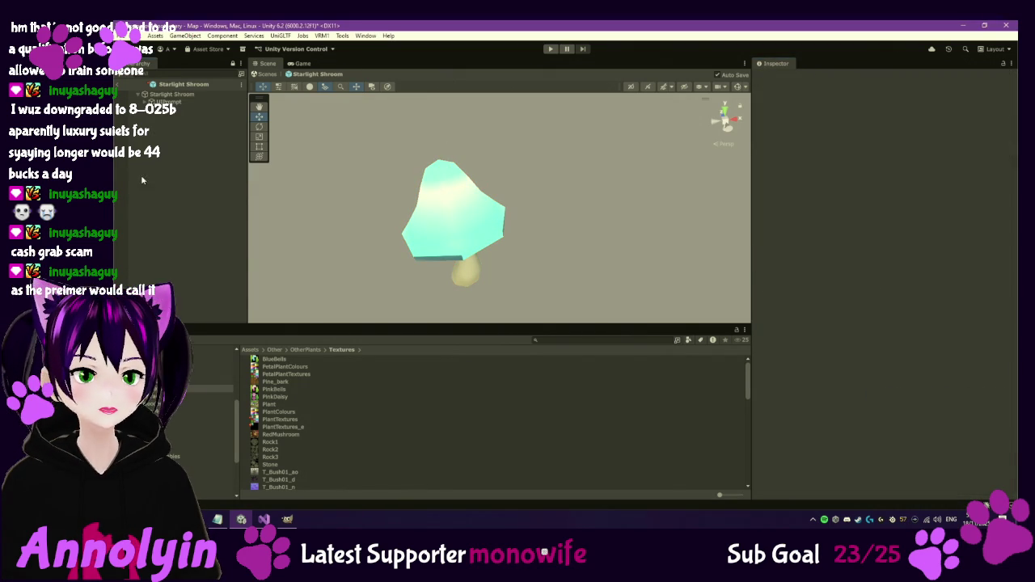
click(186, 93)
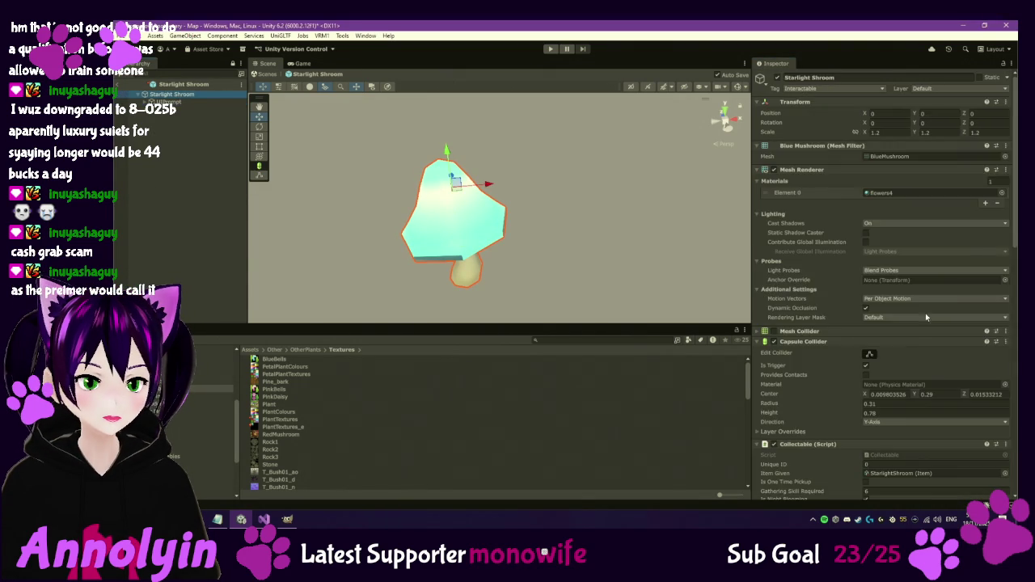
scroll(936, 289, down, 10)
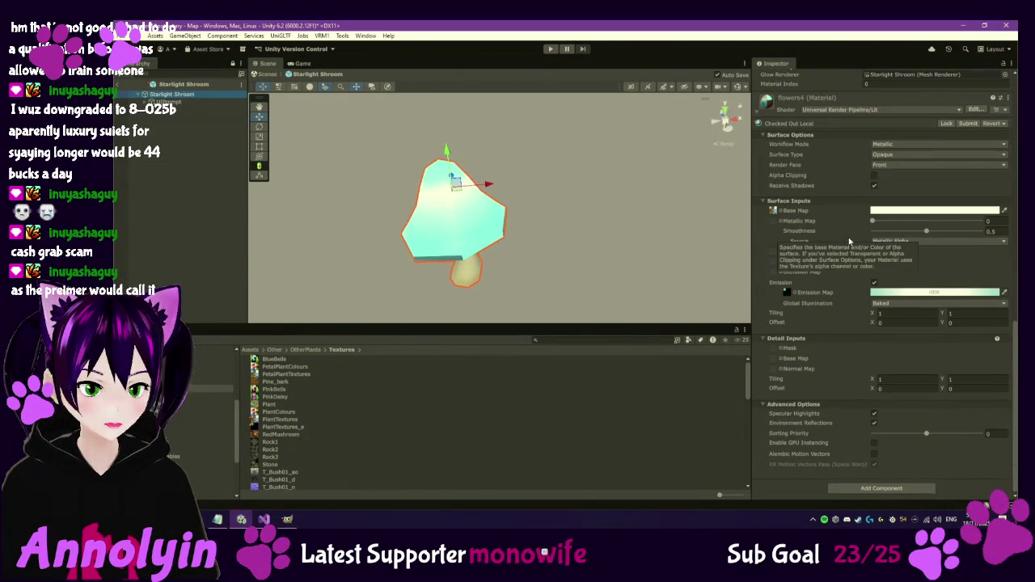
click(120, 85)
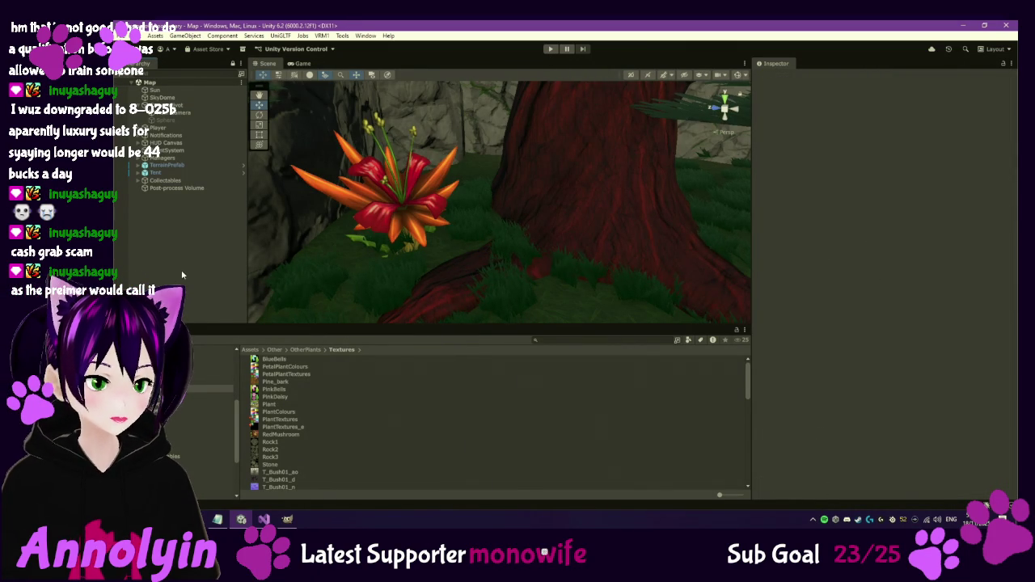
Enter Play mode, continue the save, sleep until Dusk and walk outside.
key(ctrl+p)
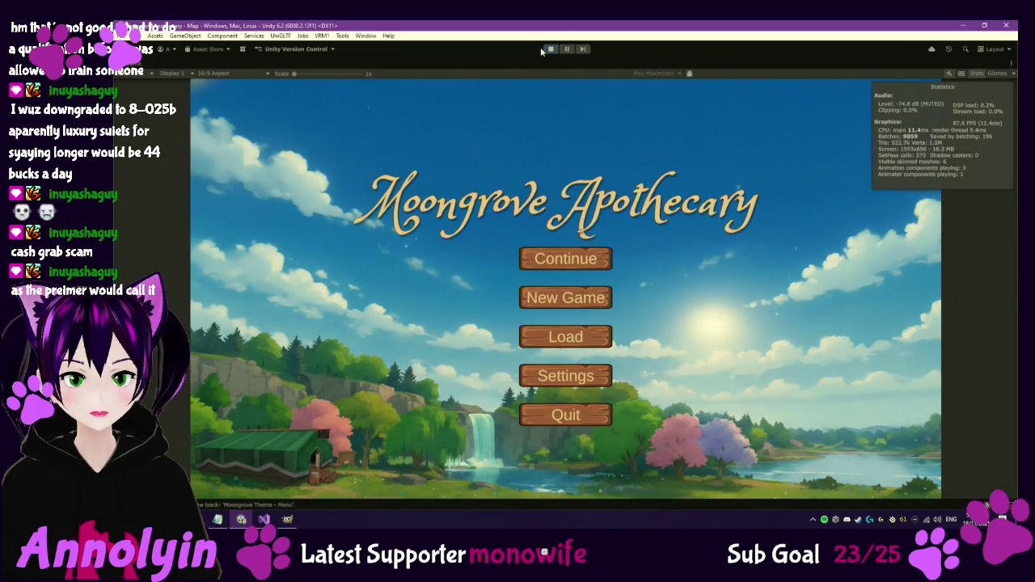
click(566, 258)
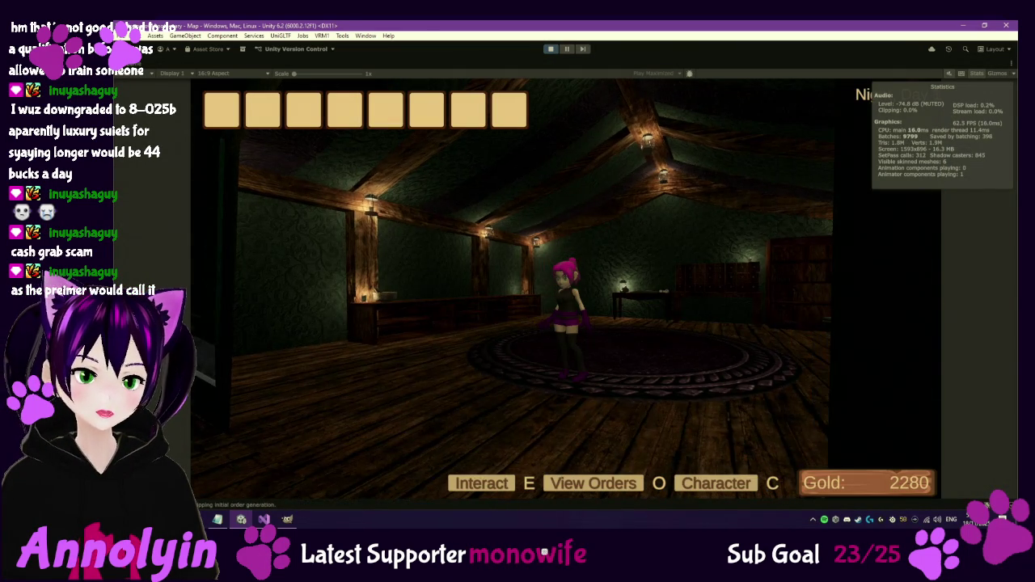
key(w)
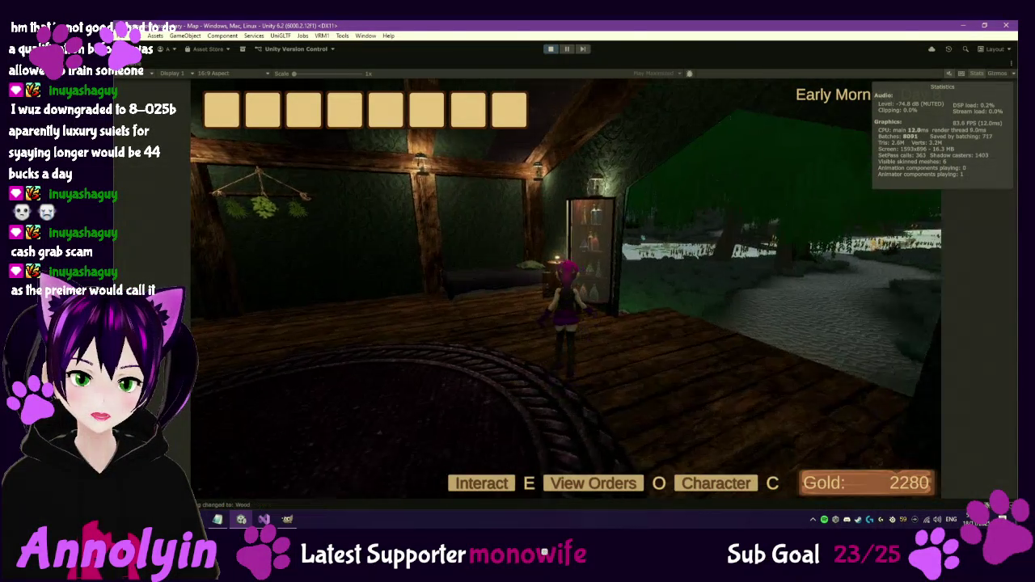
key(w)
key(e)
click(612, 323)
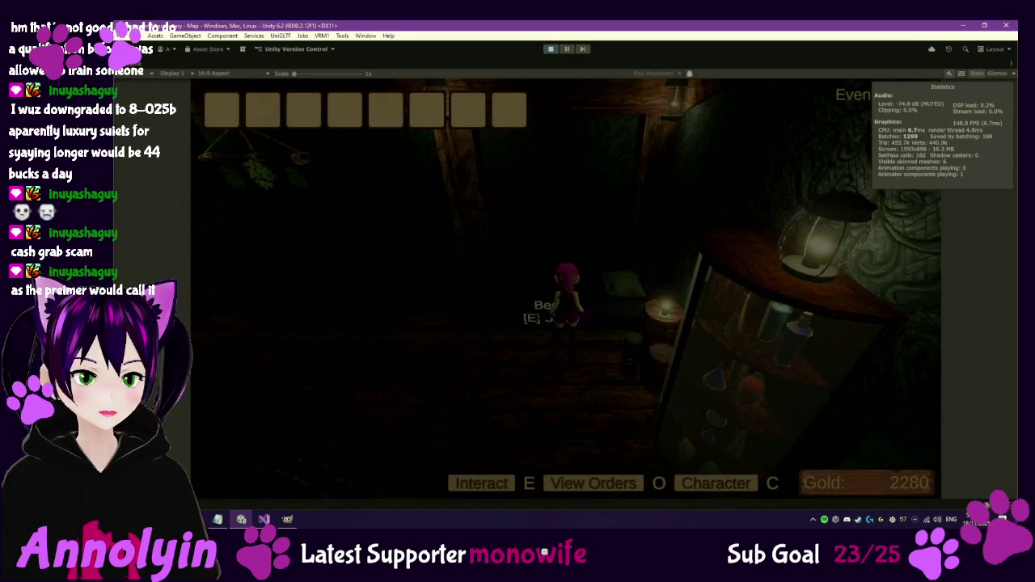
key(w)
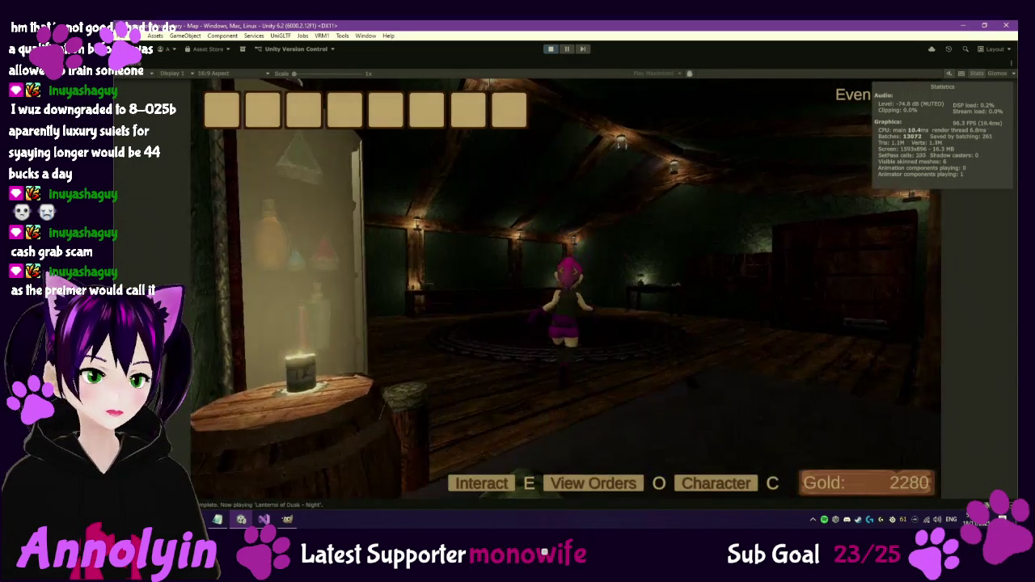
key(w)
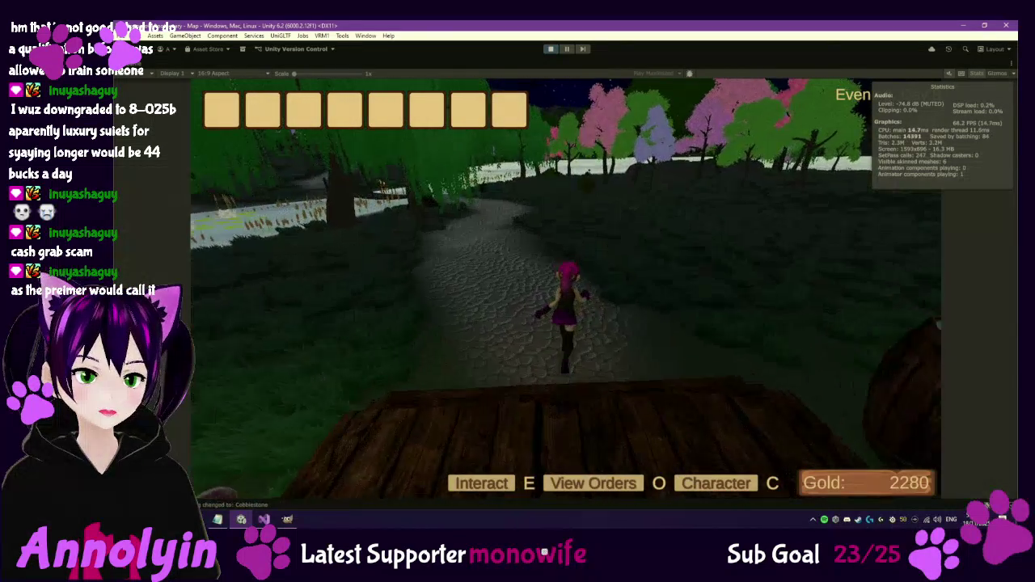
Walk the character across the night field into the forest, past the glowing Starlight Shroom.
key(w)
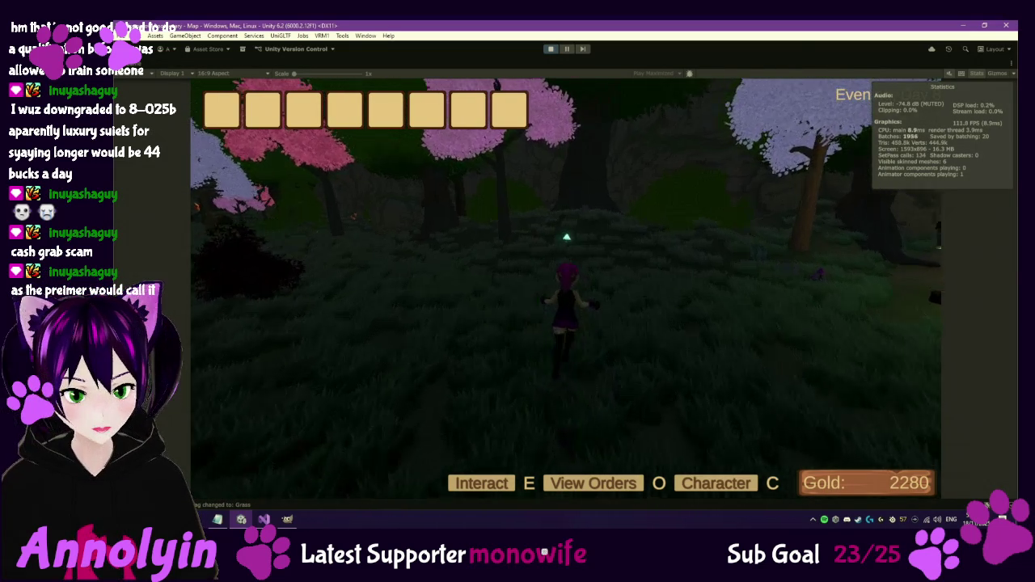
key(a)
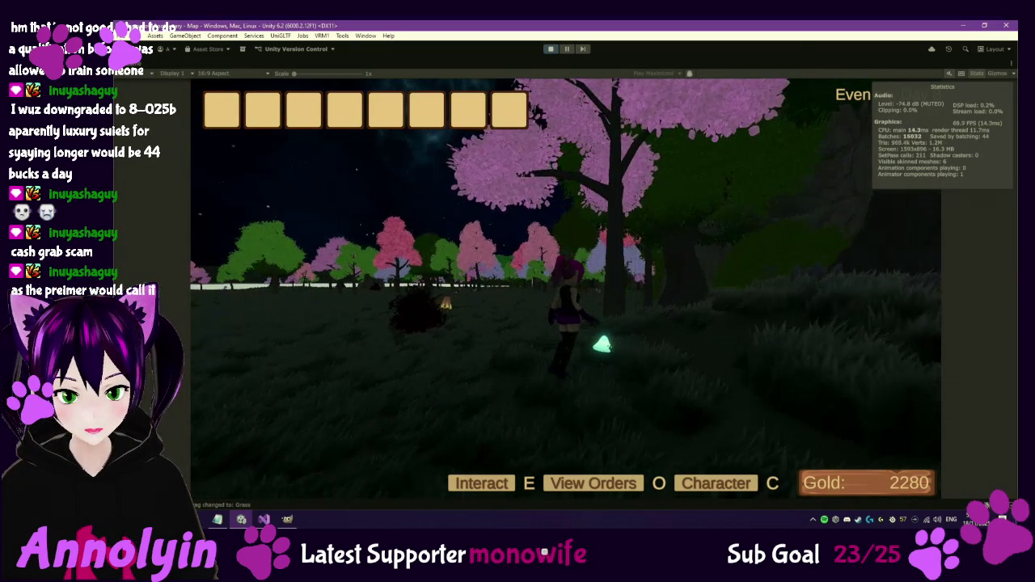
key(w)
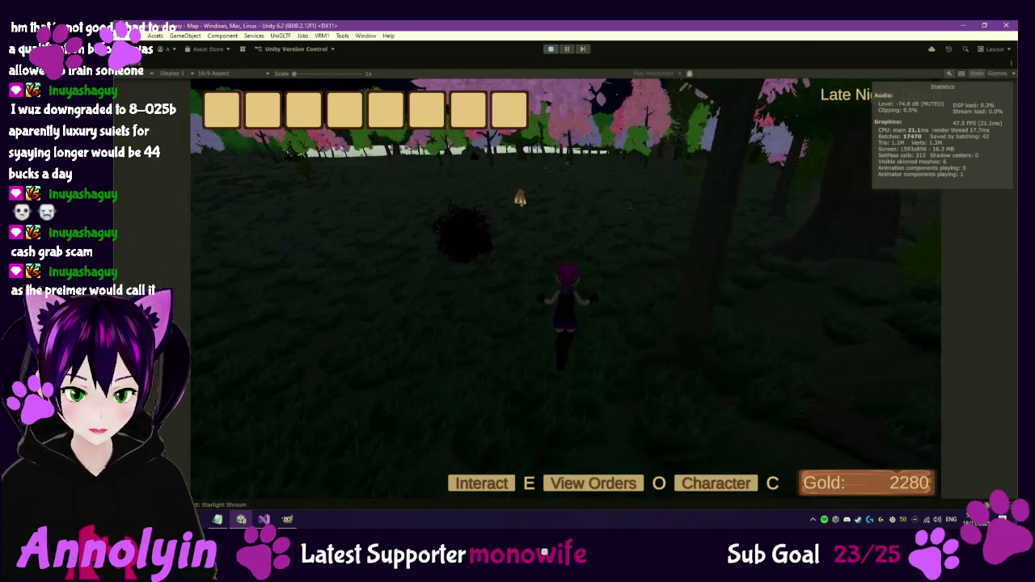
key(w)
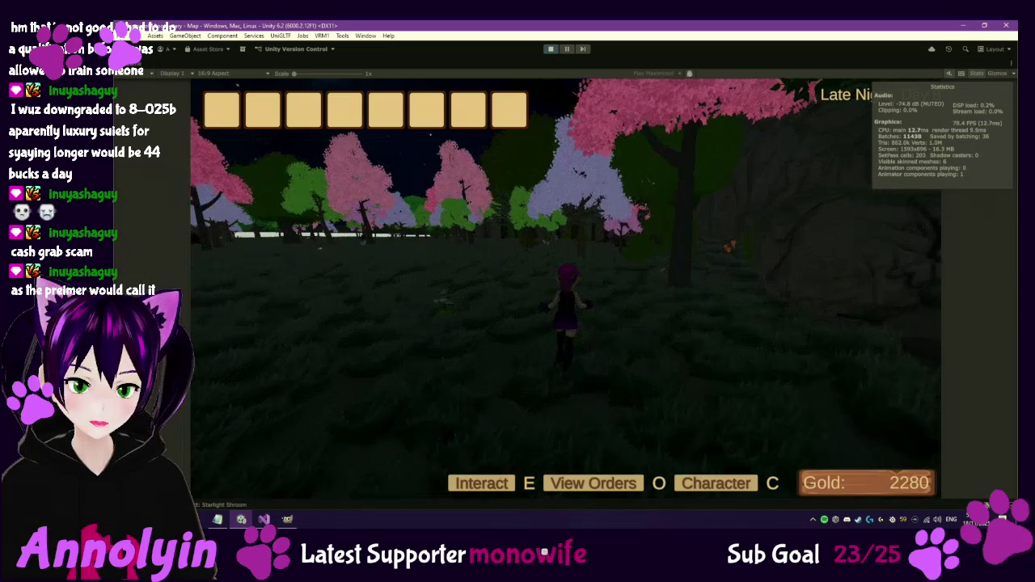
key(w)
key(w)
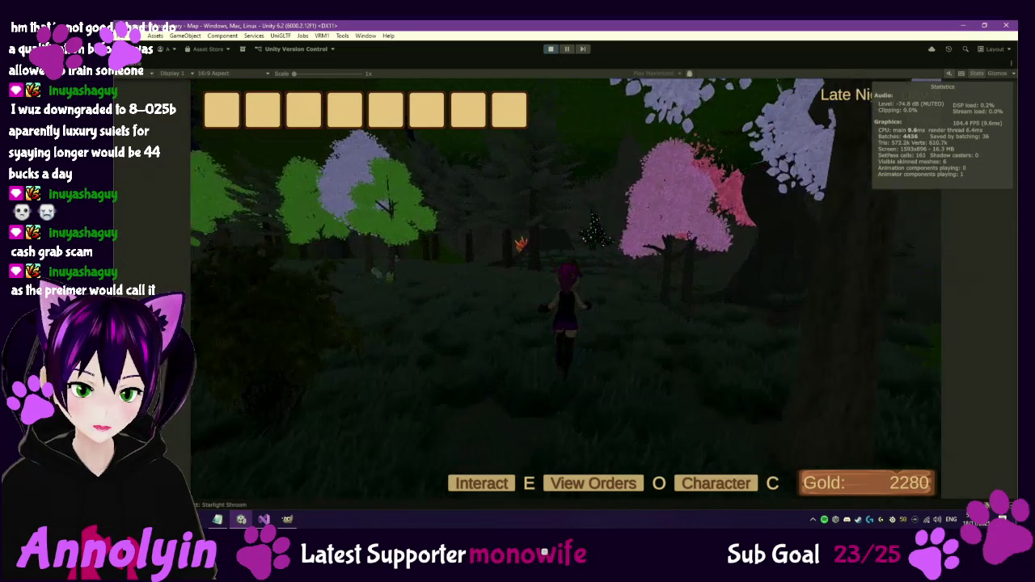
Walk toward the rock face and up to the sparkling Moonstar tree, then run on.
key(w)
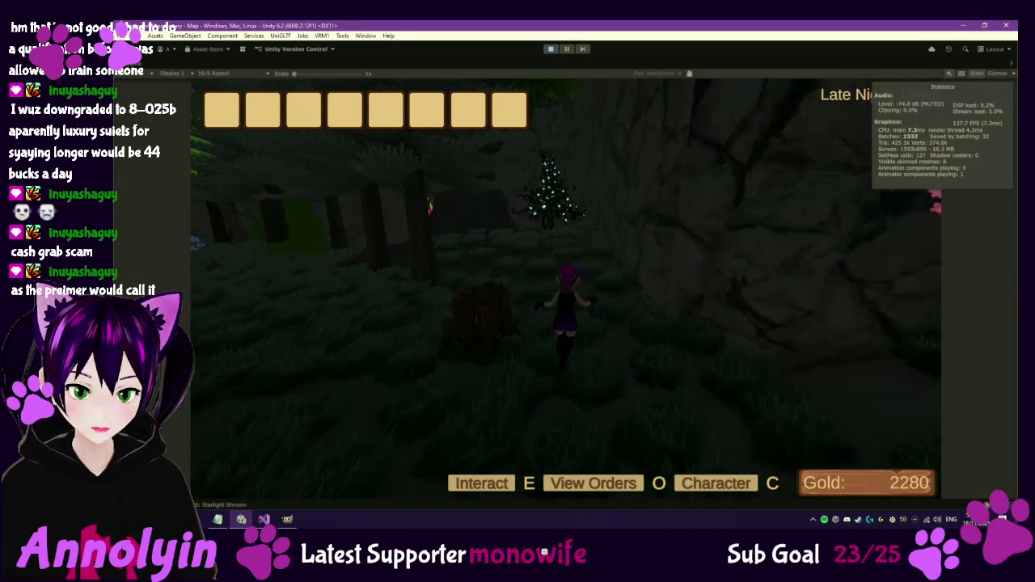
key(w)
key(w)
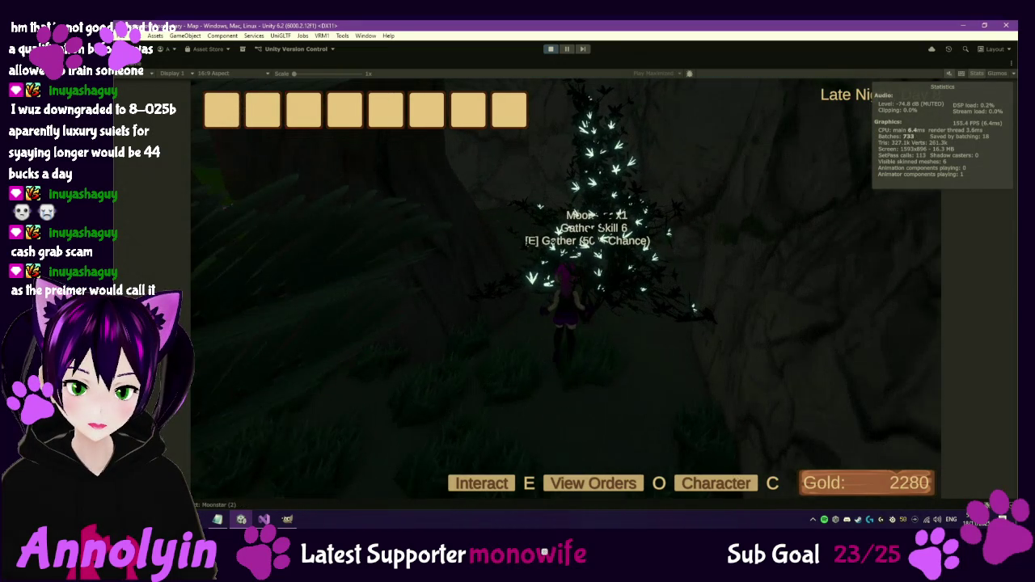
key(w)
key(w)
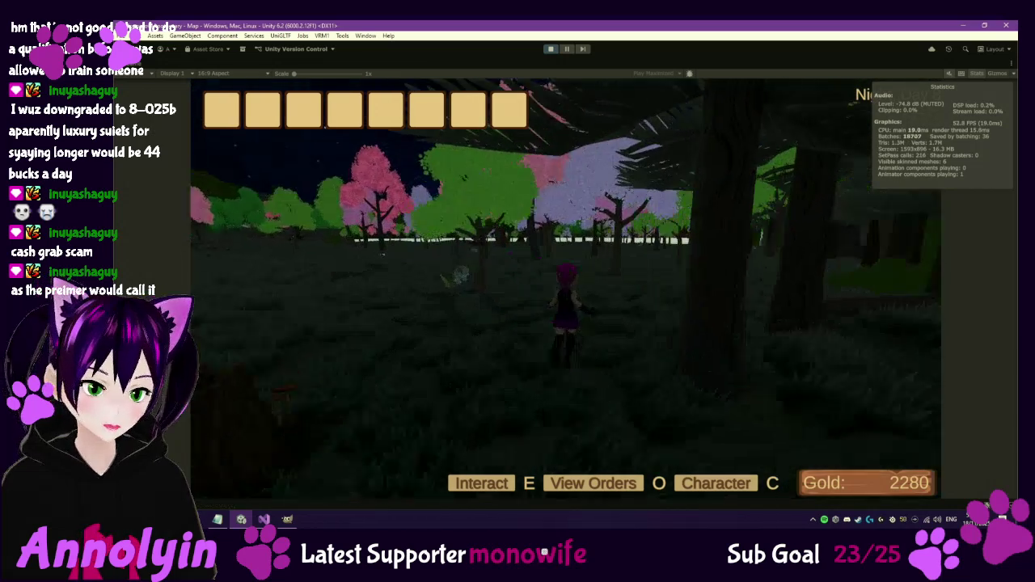
key(w)
key(w)
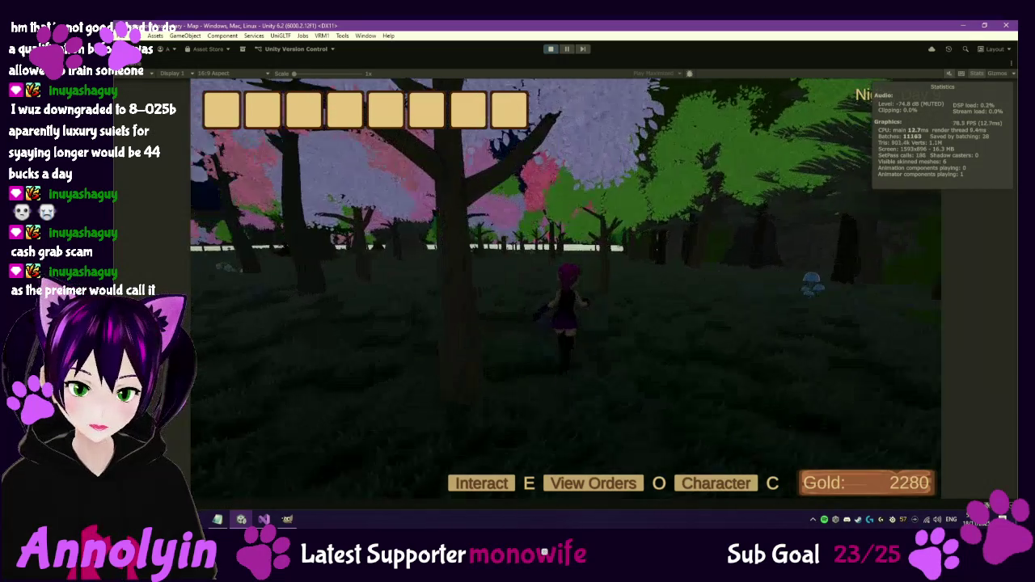
key(w)
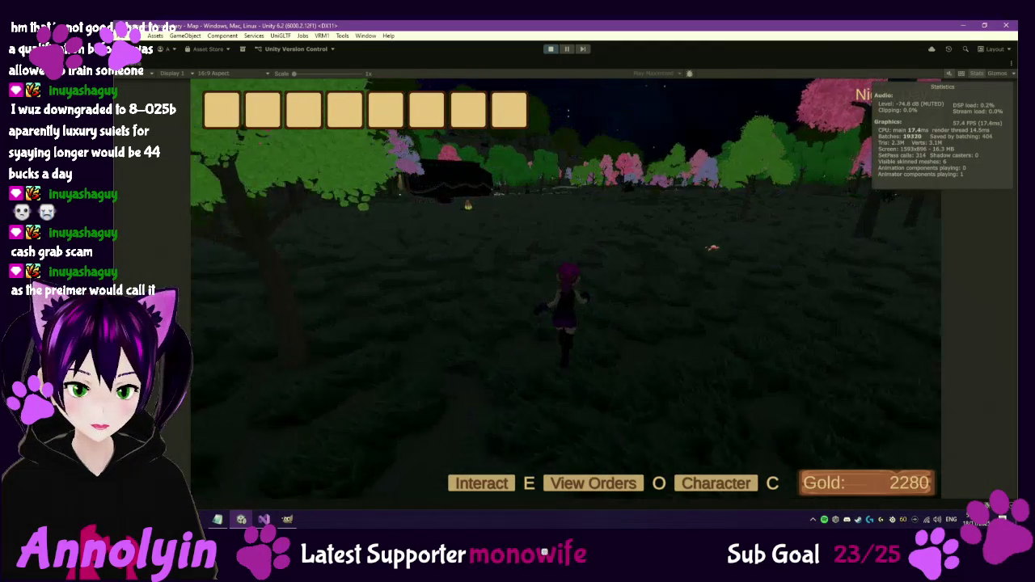
Head to the black cart, run past the PoisonousRoller plant, and cross the meadow into the trees.
key(w)
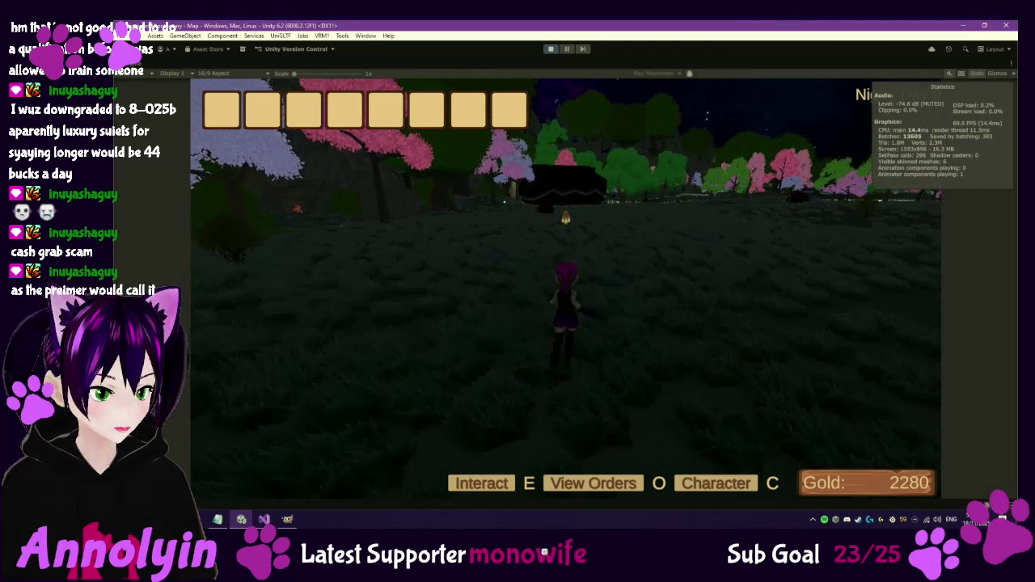
key(w)
key(w)
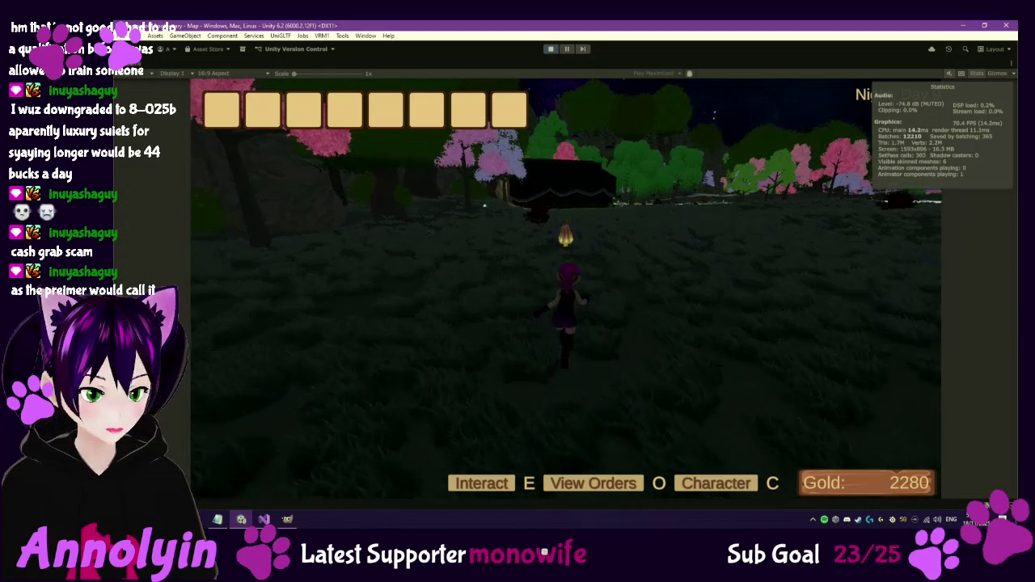
key(w)
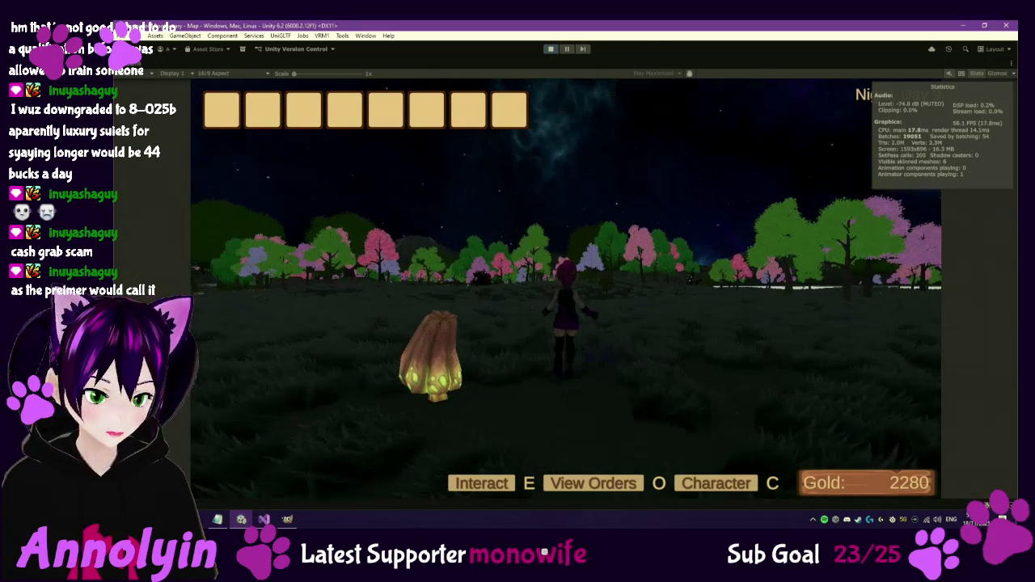
key(e)
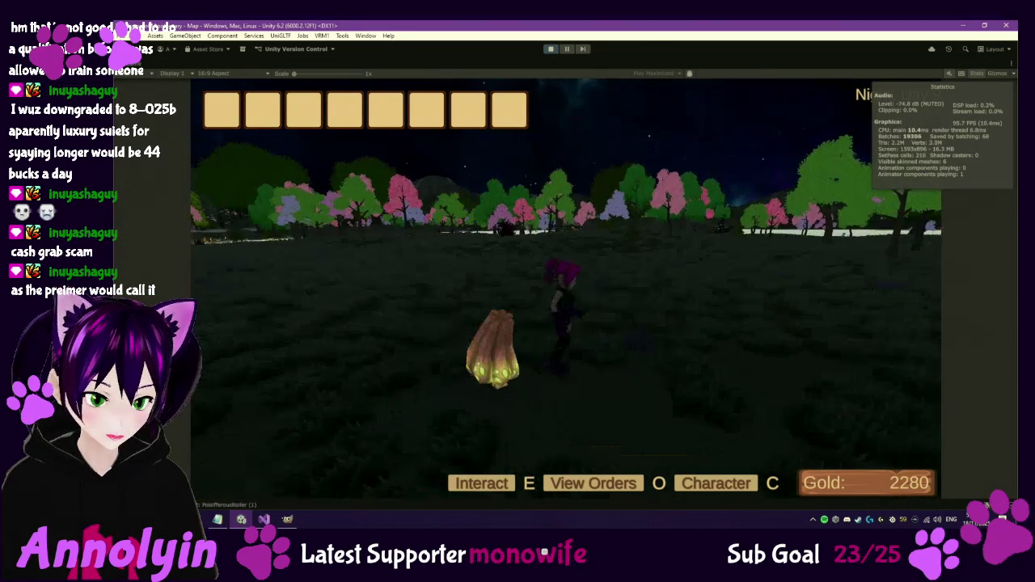
key(w)
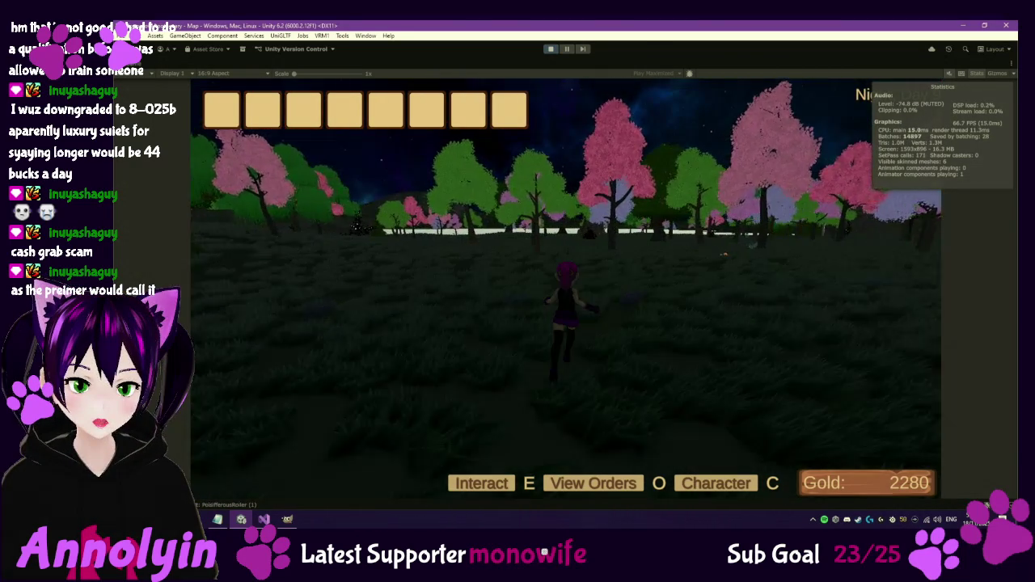
key(w)
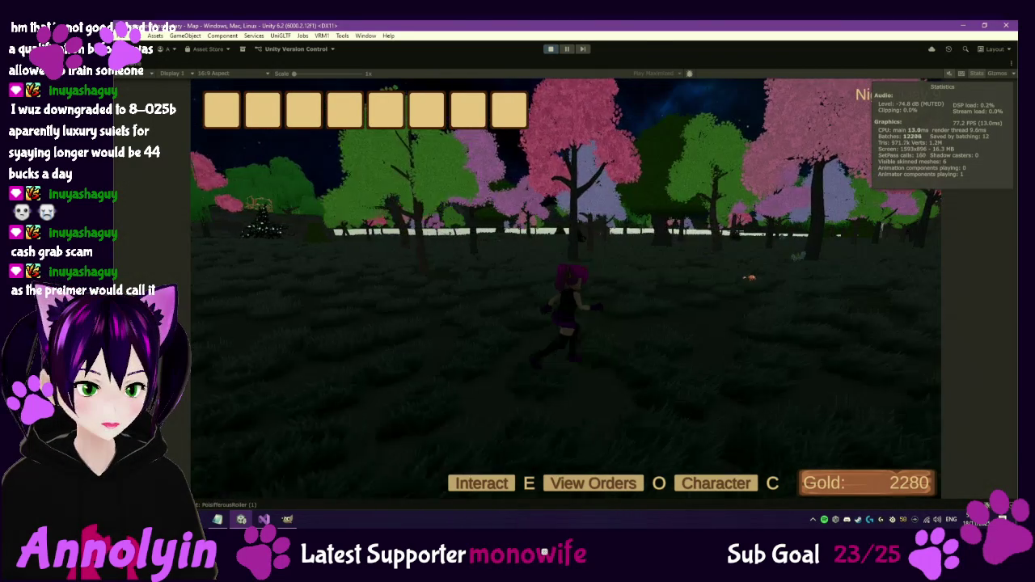
key(w)
key(w)
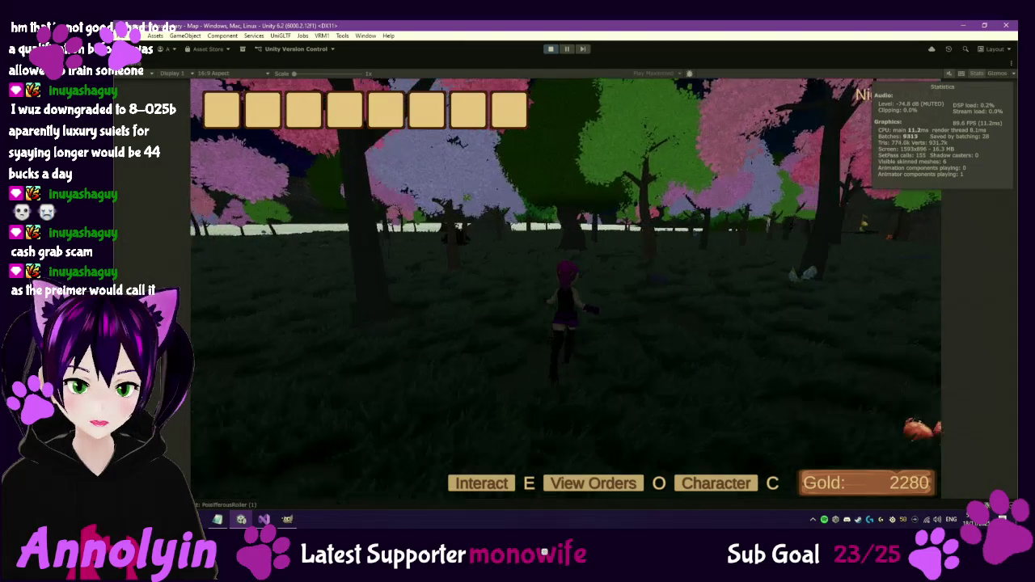
key(w)
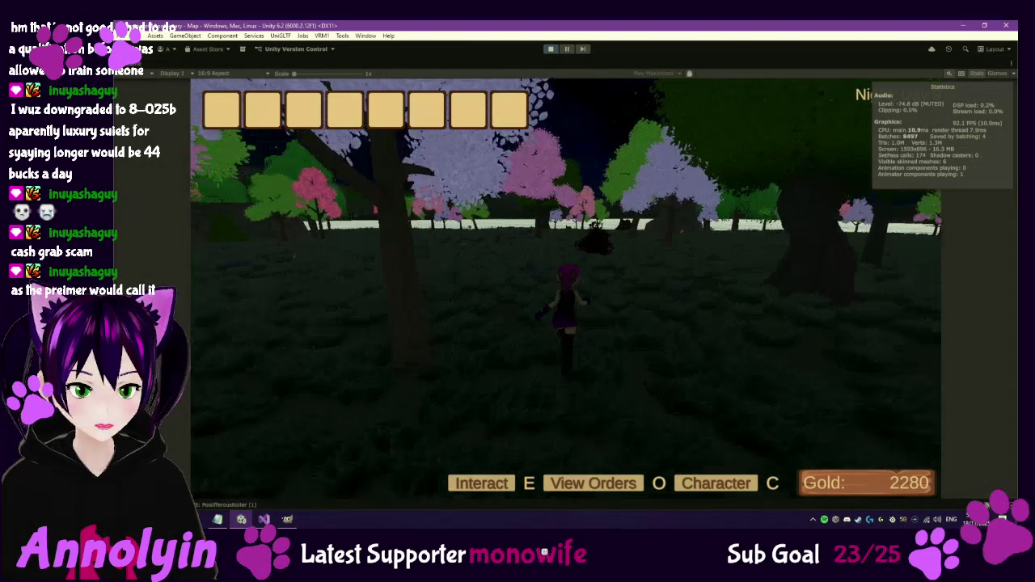